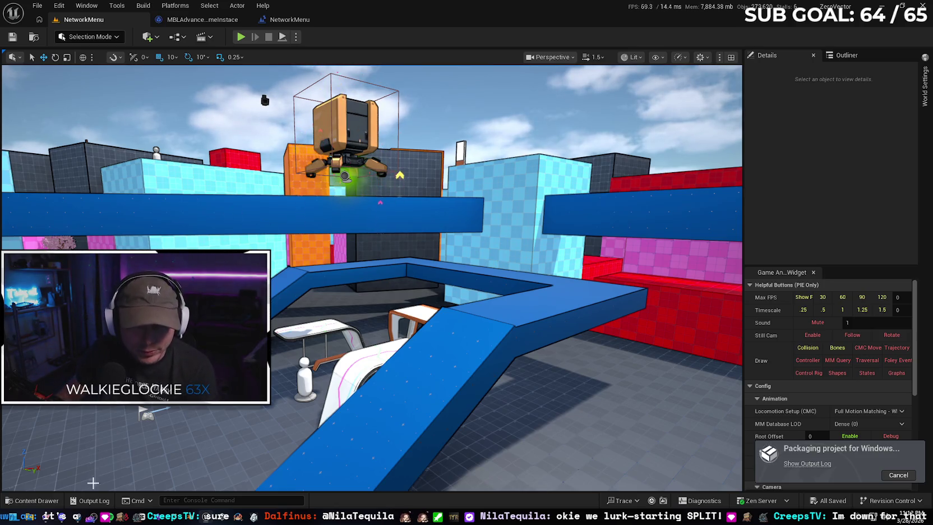
Switch to the browser's Gemini chat while the Windows packaging keeps running
key(alt+Tab)
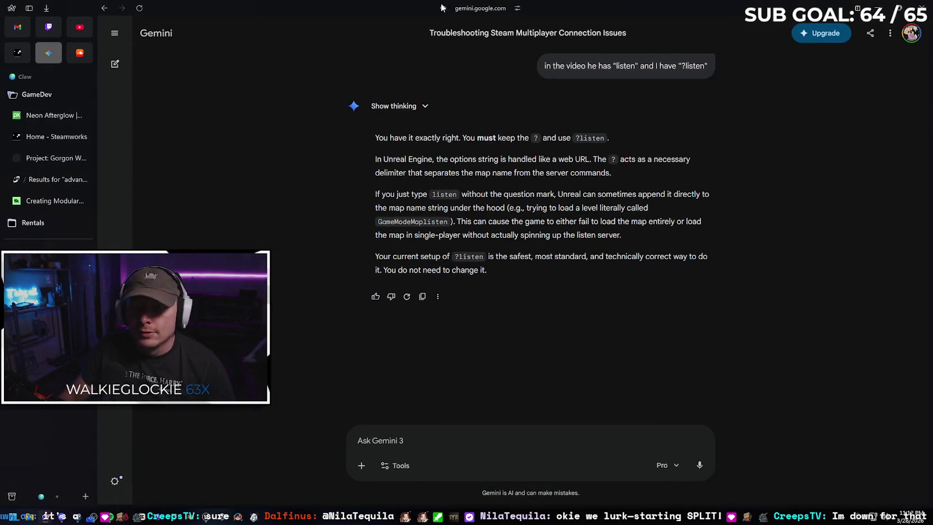
Search Google for 'split movie' and scroll through the 2016 film's results
click(462, 8)
text(split movei)
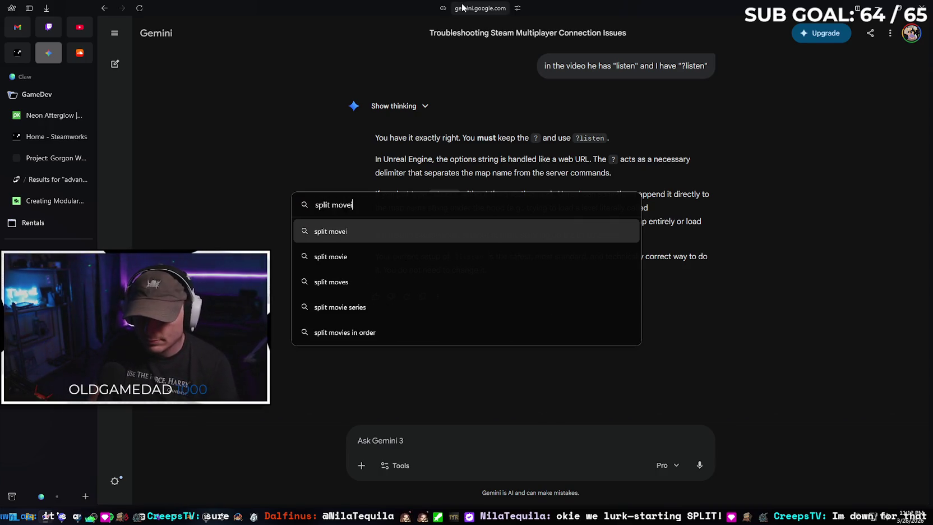
text(ie)
key(Return)
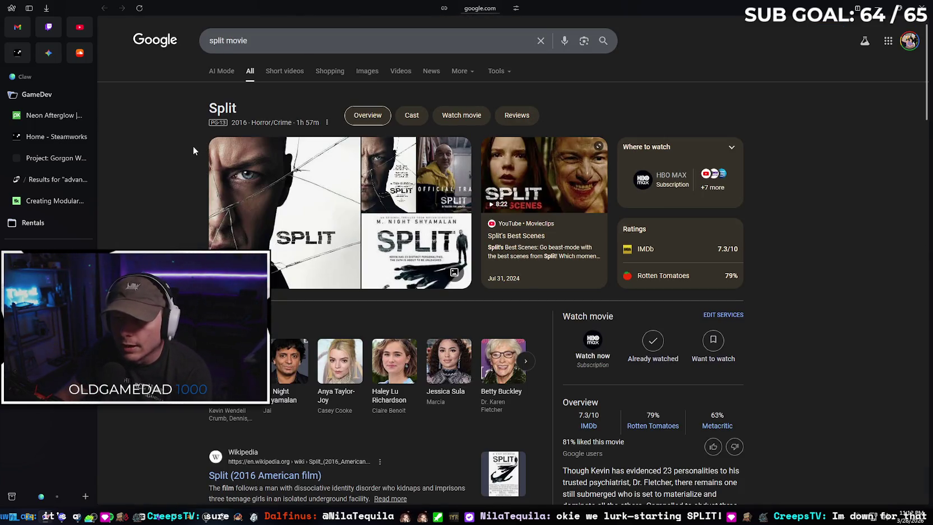
scroll(172, 147, down, 1)
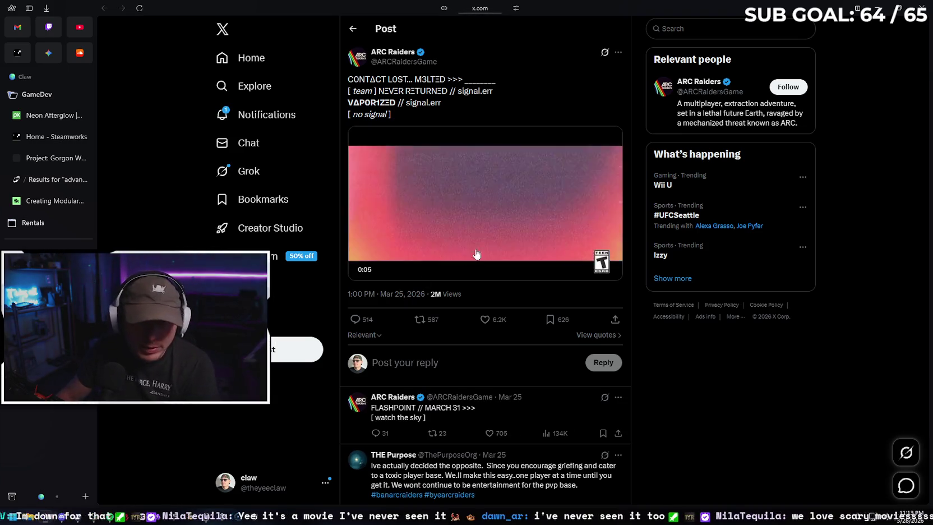
Reply to the ARC Raiders post with an arms-crossed 'cringe' GIF and the text '...'
click(431, 365)
text(cringe)
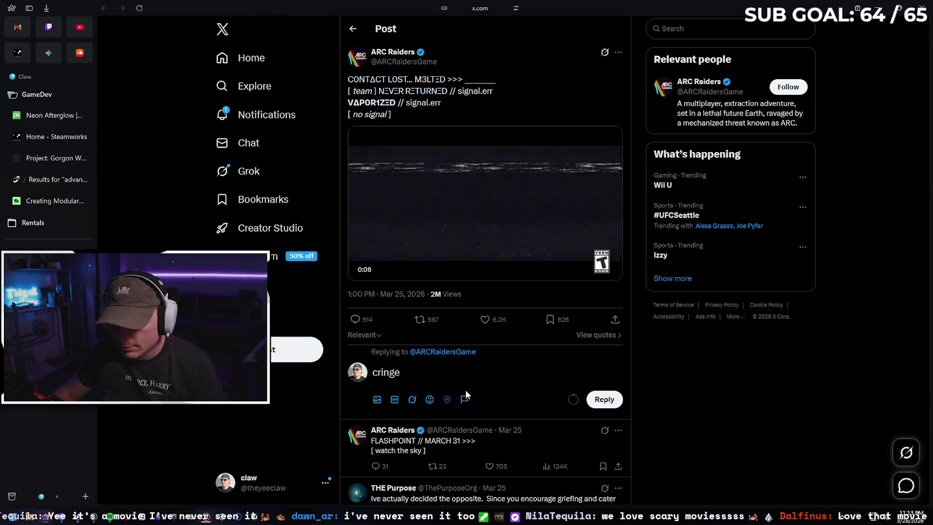
click(395, 399)
text(cringe)
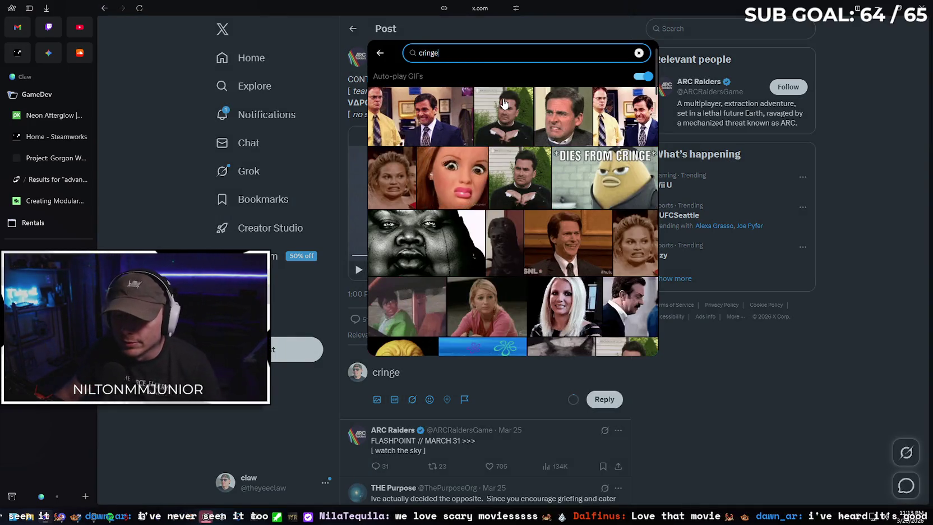
click(503, 116)
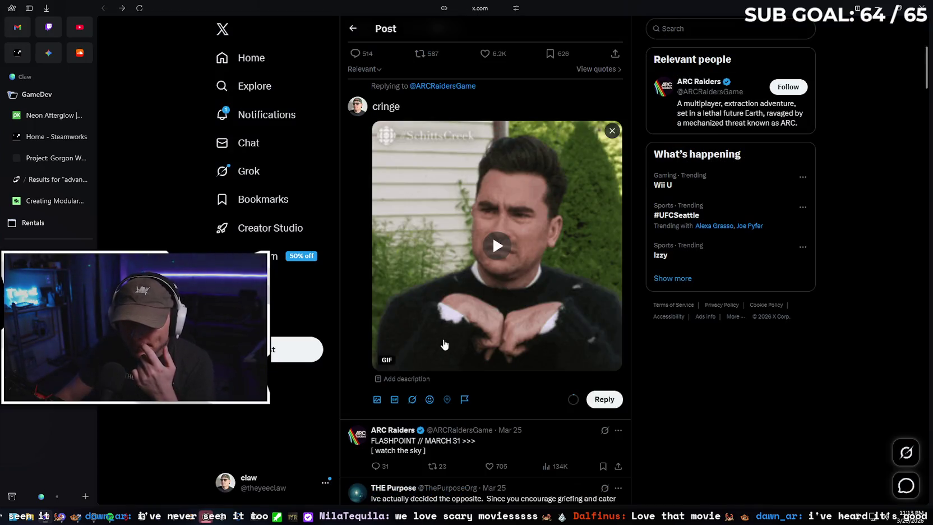
drag(412, 110, 372, 107)
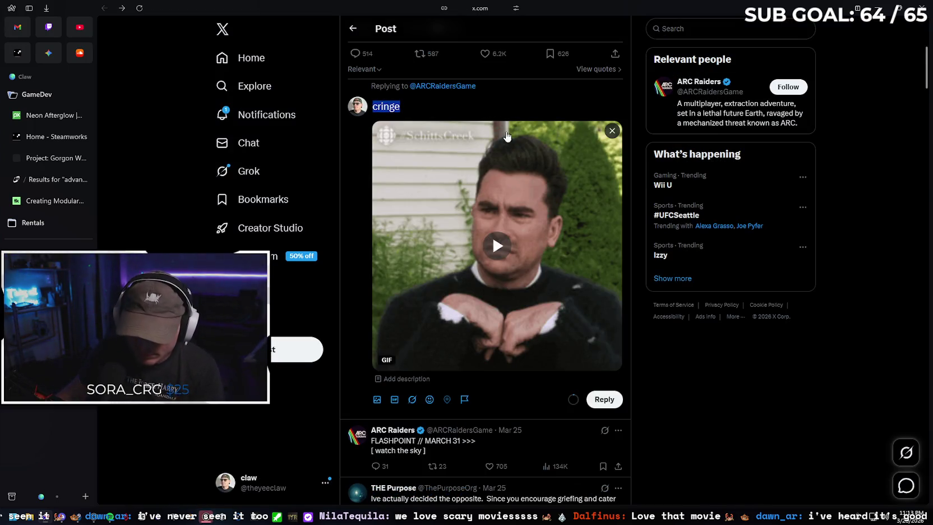
text(...)
click(604, 400)
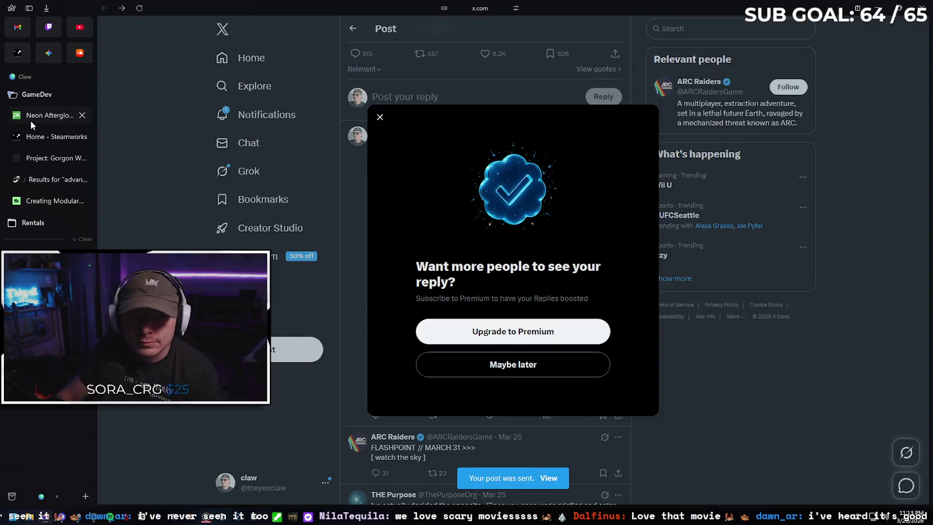
Cycle through the browser tabs and return to the Unreal Editor
key(ctrl+Tab)
key(ctrl+Tab)
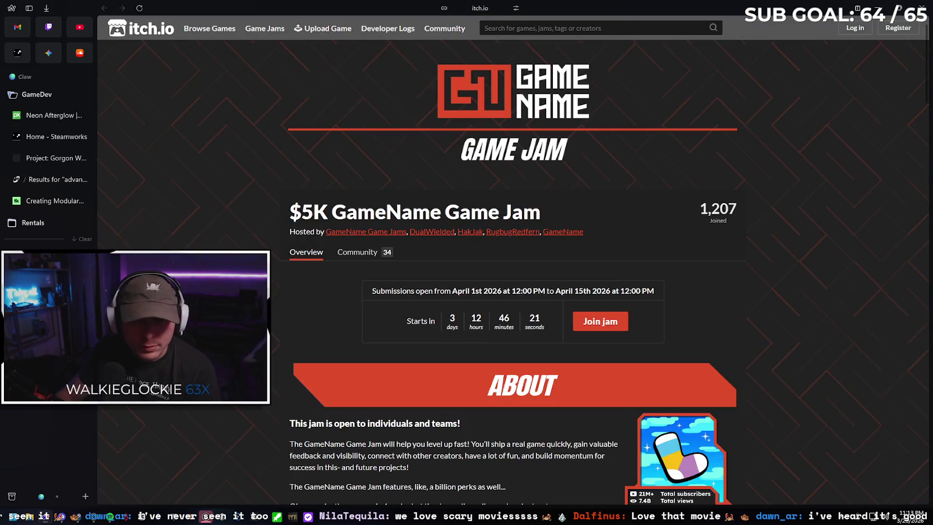
key(ctrl+Tab)
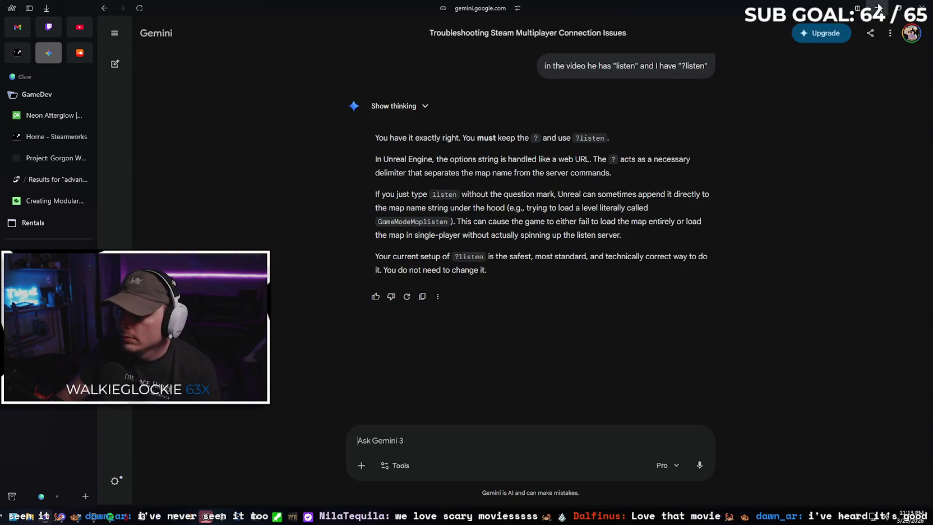
key(alt+Tab)
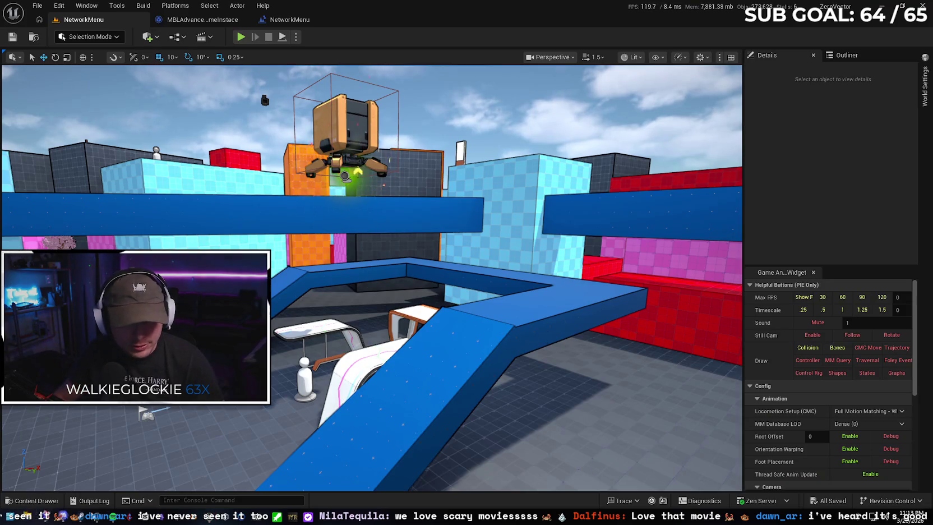
Delete the old MBL zip from C:\Builds in File Explorer
key(super+e)
scroll(208, 440, down, 3)
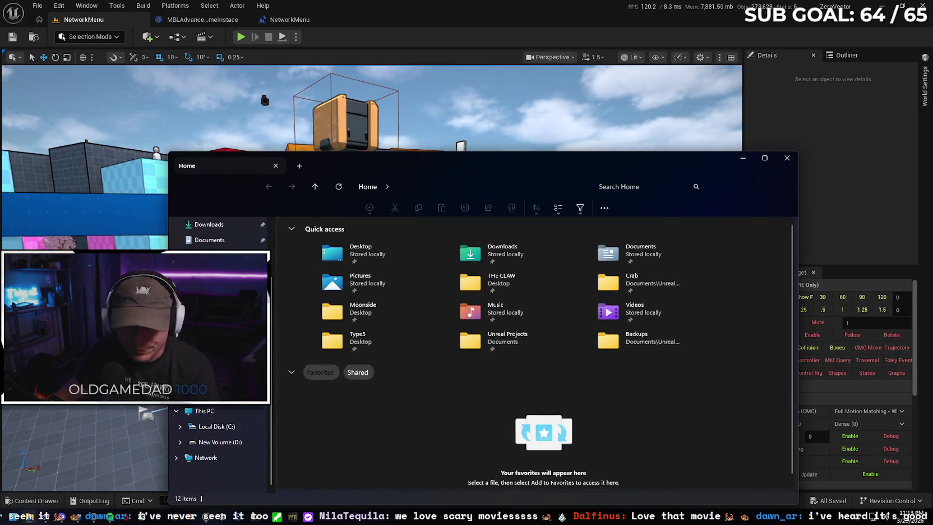
click(216, 426)
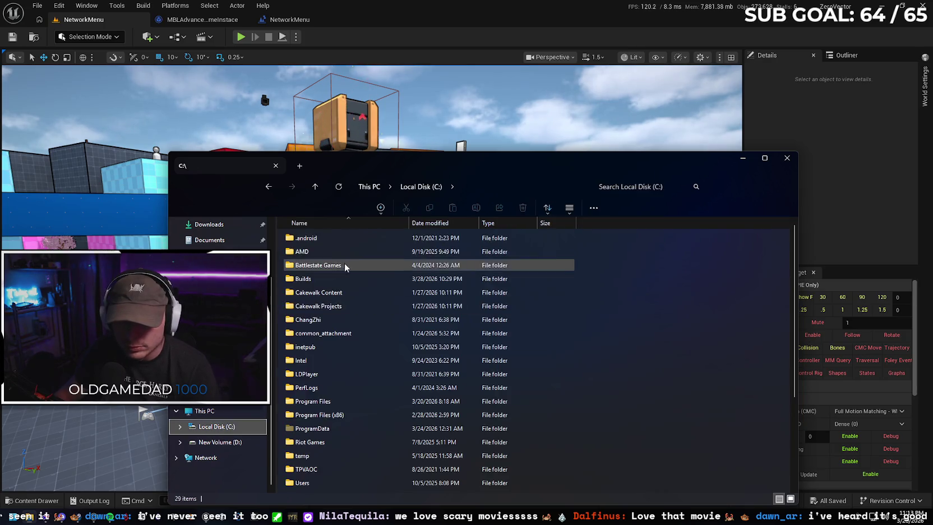
double_click(337, 280)
click(337, 280)
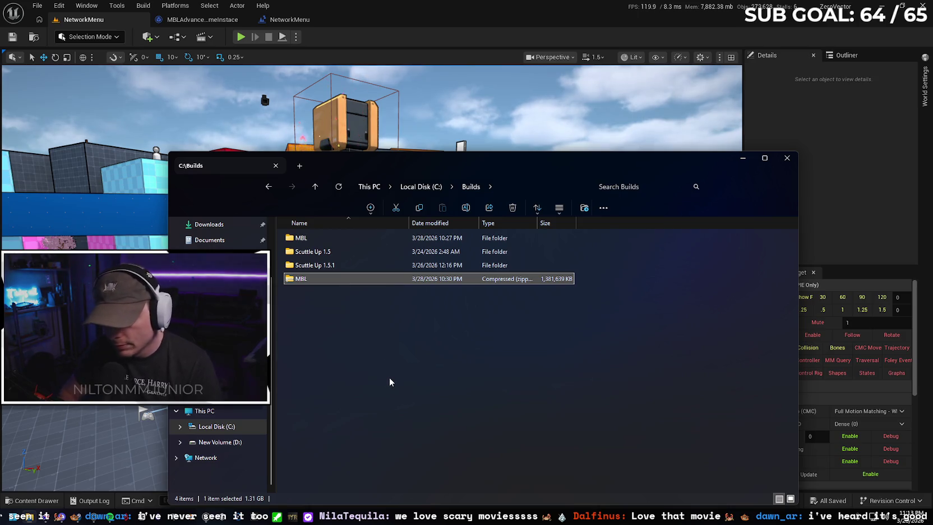
key(Delete)
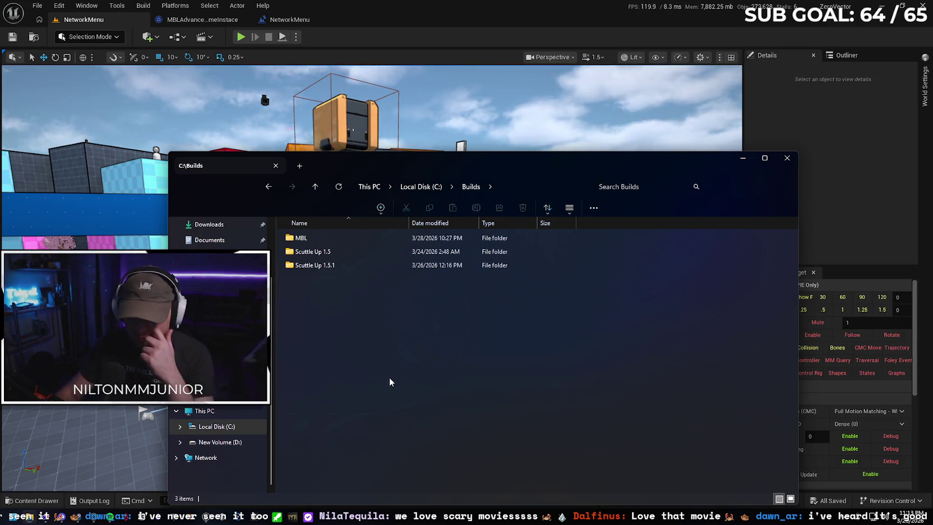
Compress the MBL build folder into a new ZIP file
right_click(369, 237)
click(344, 239)
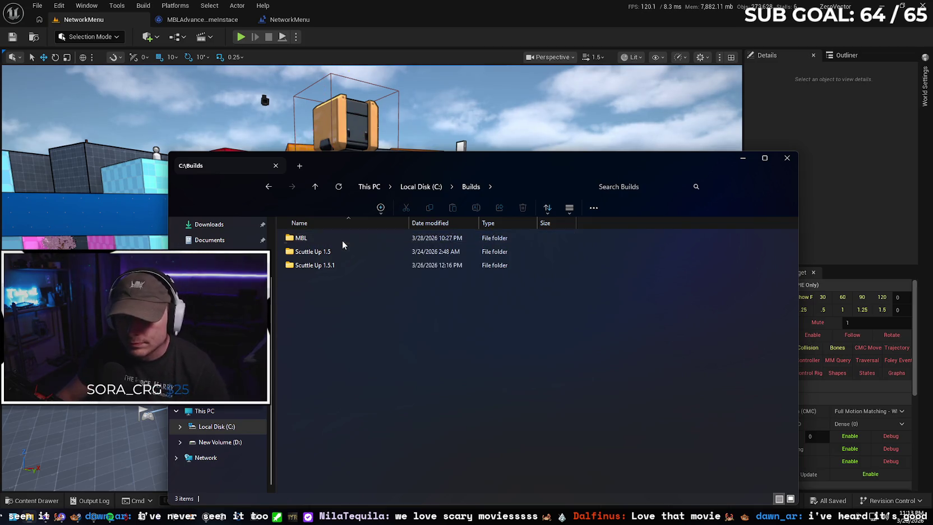
right_click(342, 240)
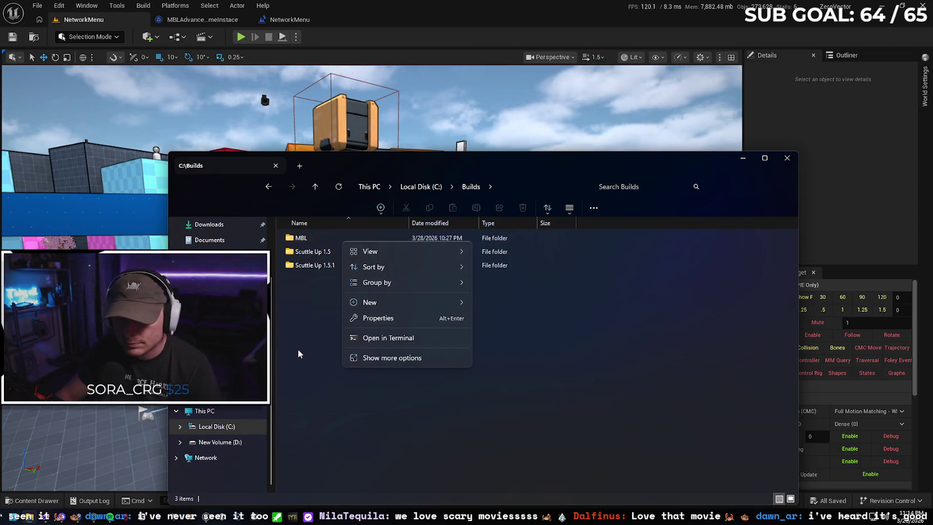
click(303, 325)
right_click(318, 237)
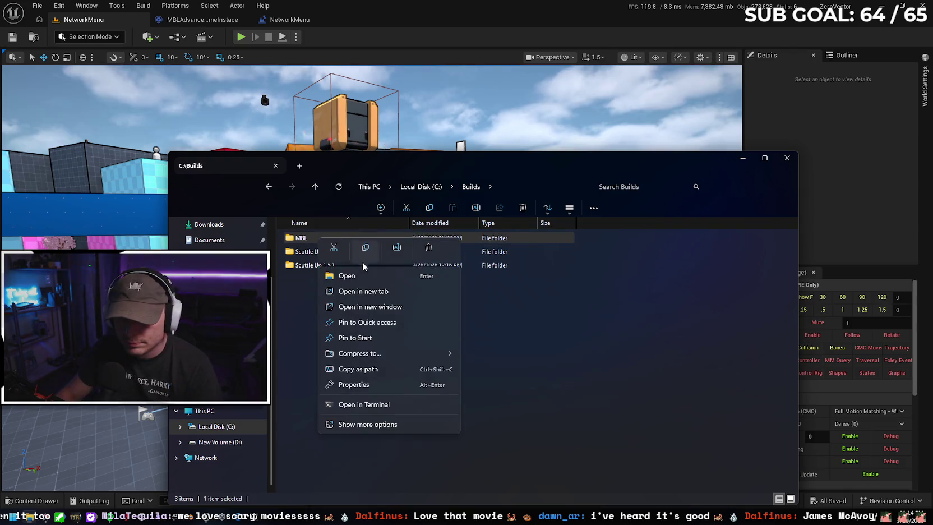
mouse_move(393, 355)
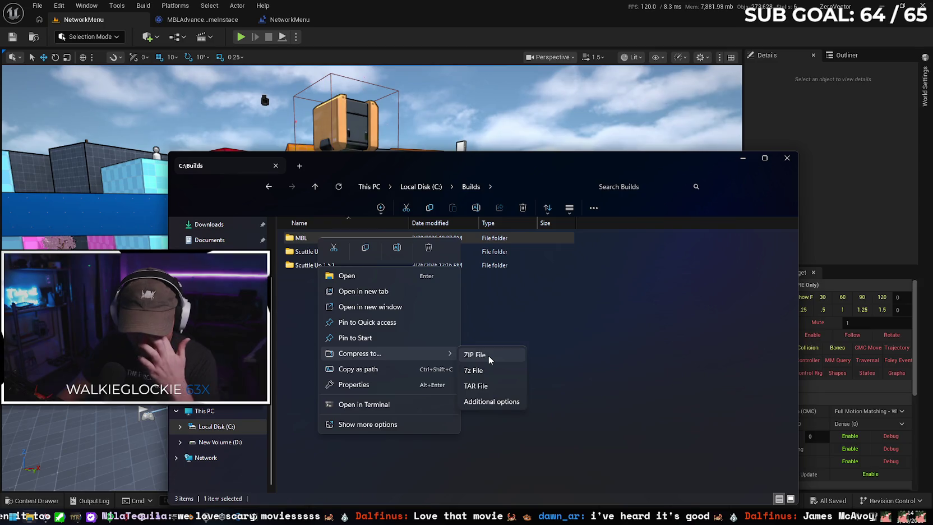
click(488, 356)
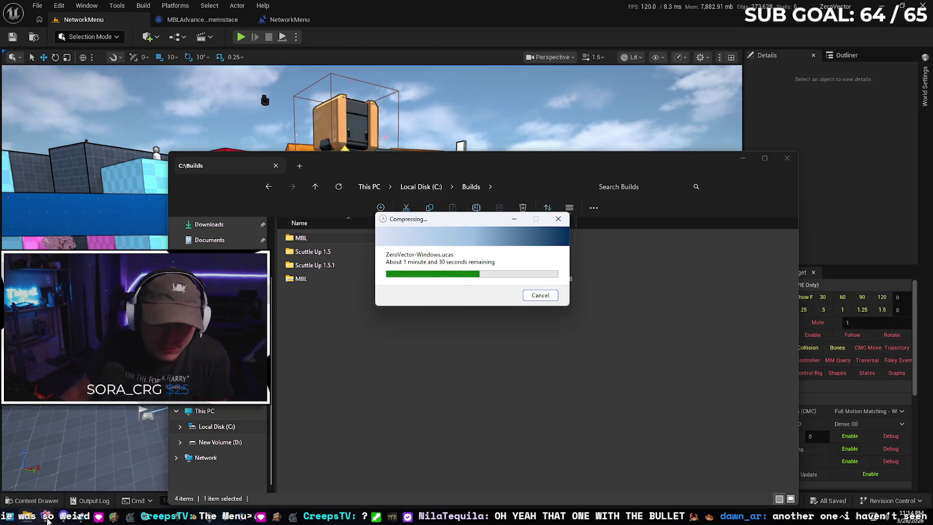
Switch to the browser's Gemini chat while the MBL ZIP keeps compressing
key(alt+Tab)
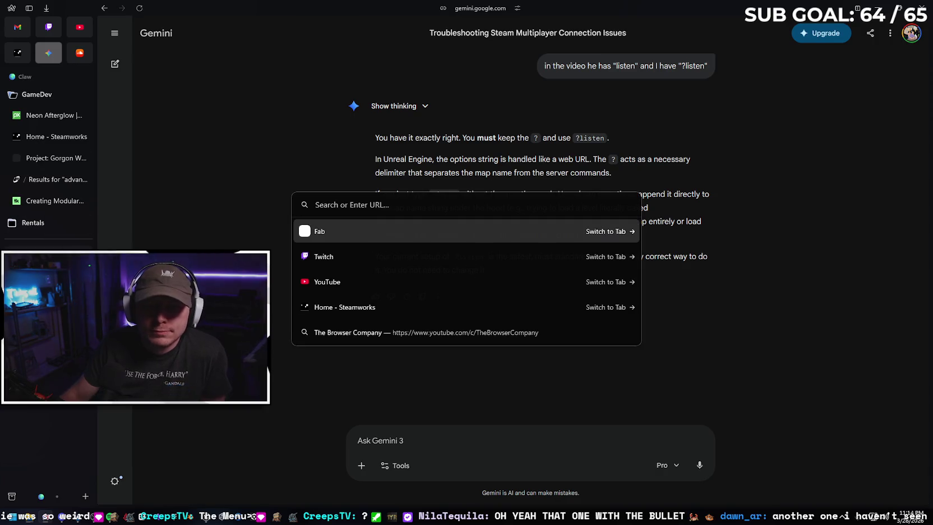
Search Google for 'wanted movie', browse the 2008 film's results, then minimize the browser
key(ctrl+t)
text(wanted movie)
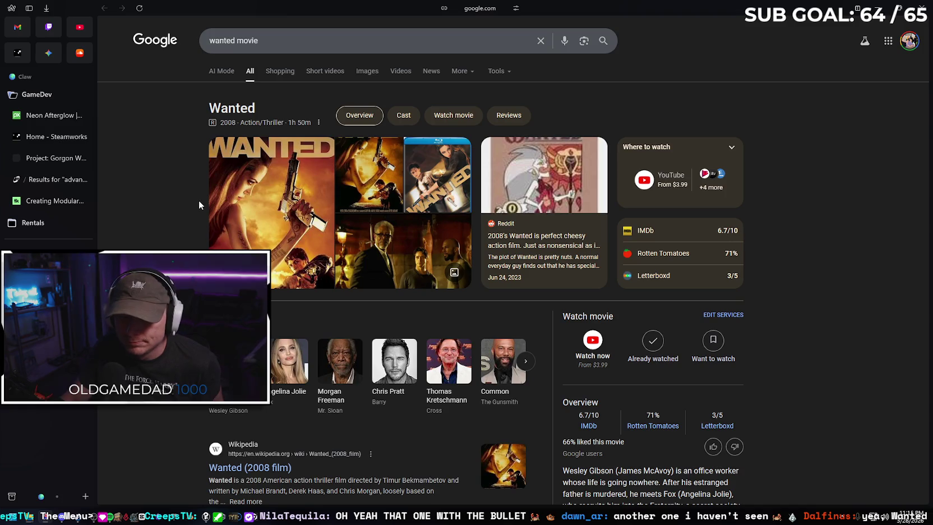
scroll(199, 201, down, 3)
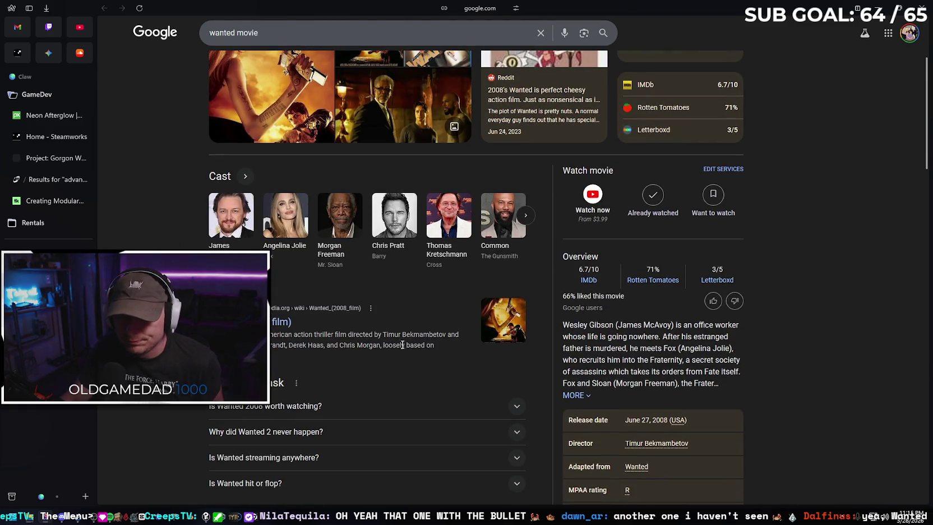
scroll(362, 354, up, 3)
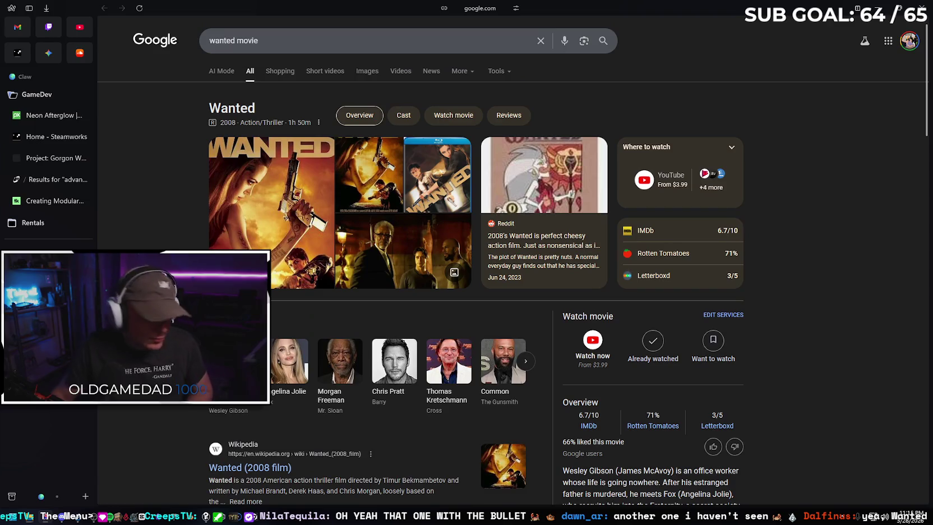
scroll(427, 281, down, 5)
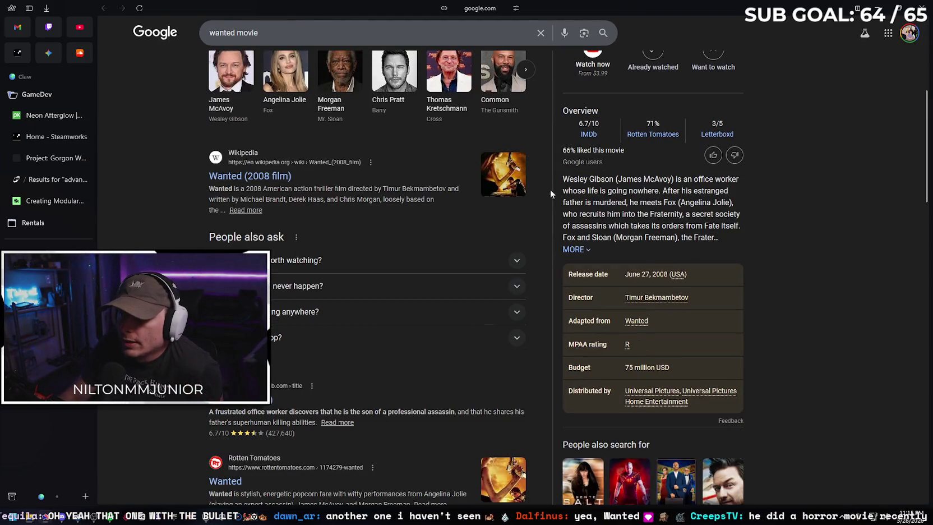
click(884, 7)
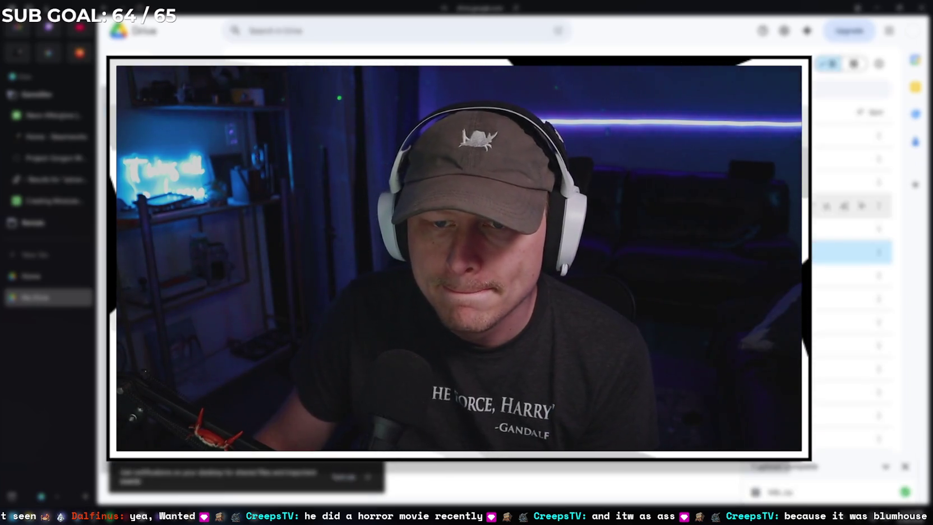
Open and dismiss a Drive file's More actions menu, then minimize Drive to the Blumhouse search
click(879, 253)
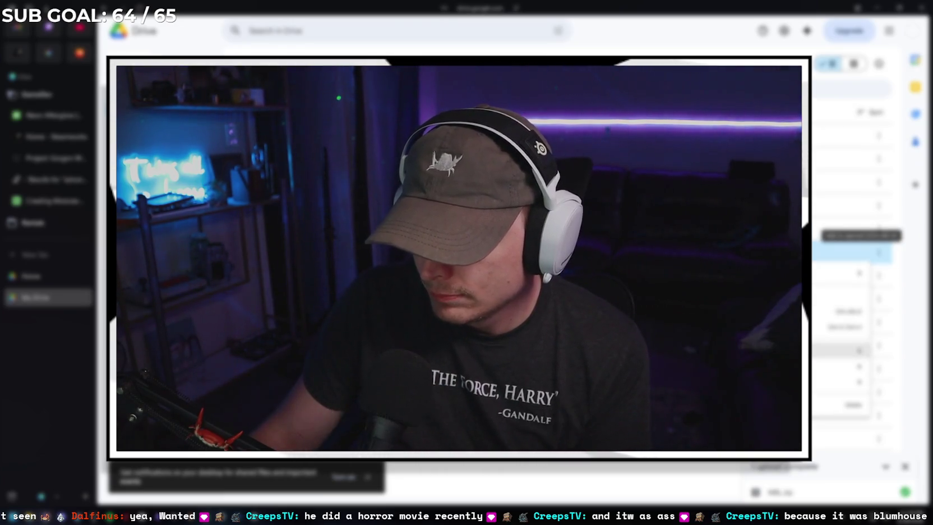
key(Escape)
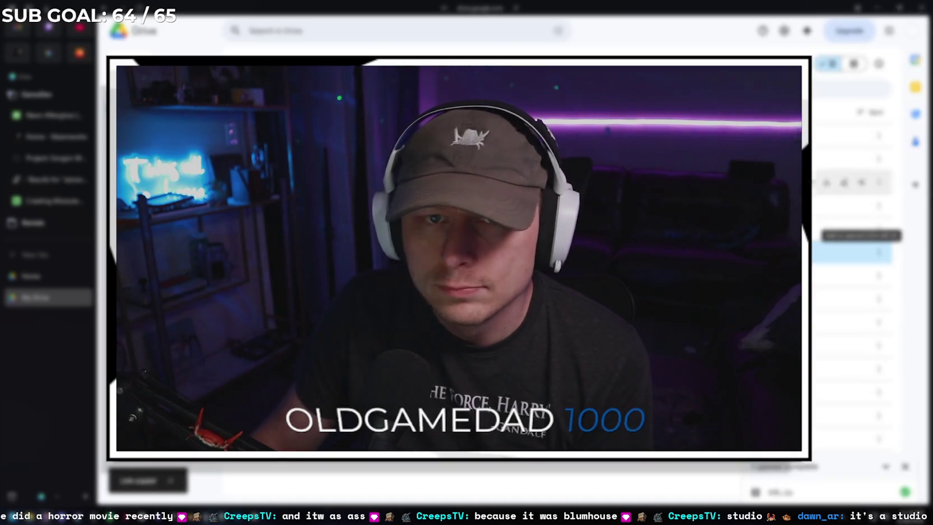
key(super+Down)
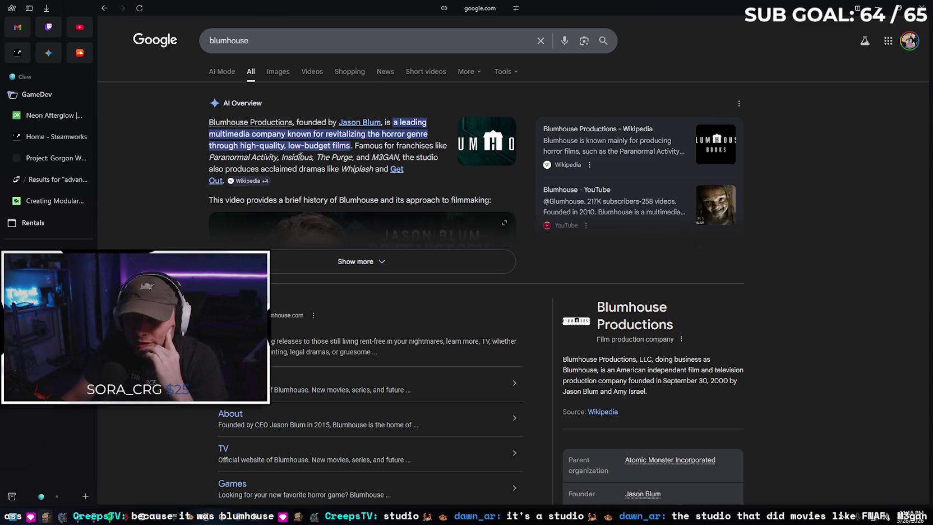
Expand the Blumhouse AI overview and the 'What is Blumhouse known for?' answer
click(395, 266)
scroll(179, 216, down, 5)
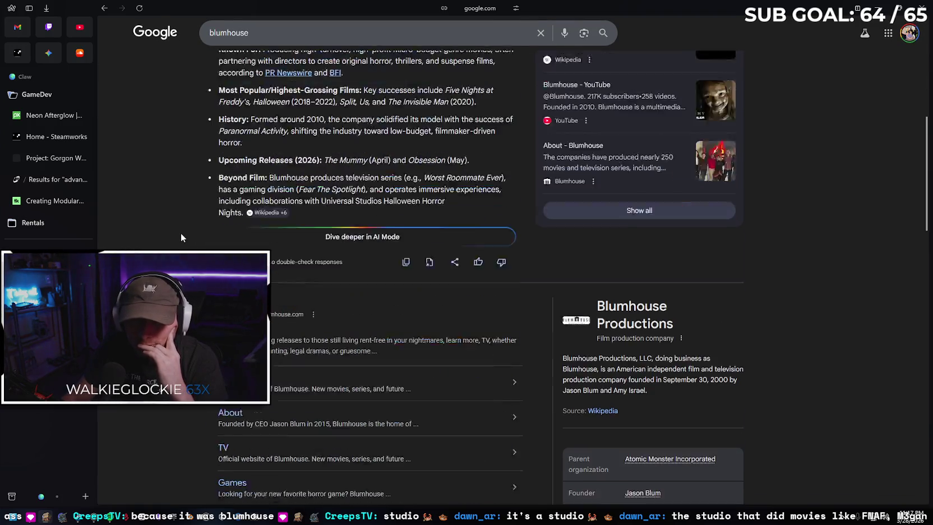
scroll(182, 225, down, 3)
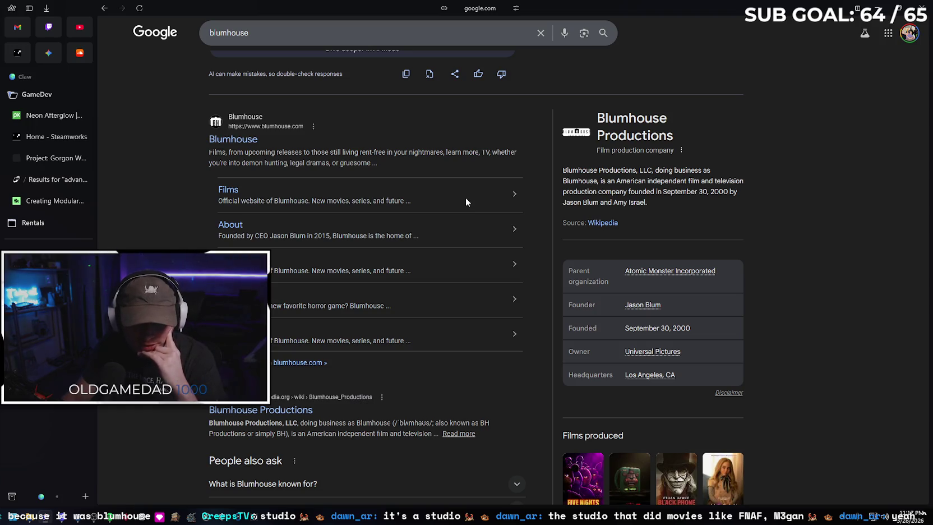
scroll(467, 199, down, 4)
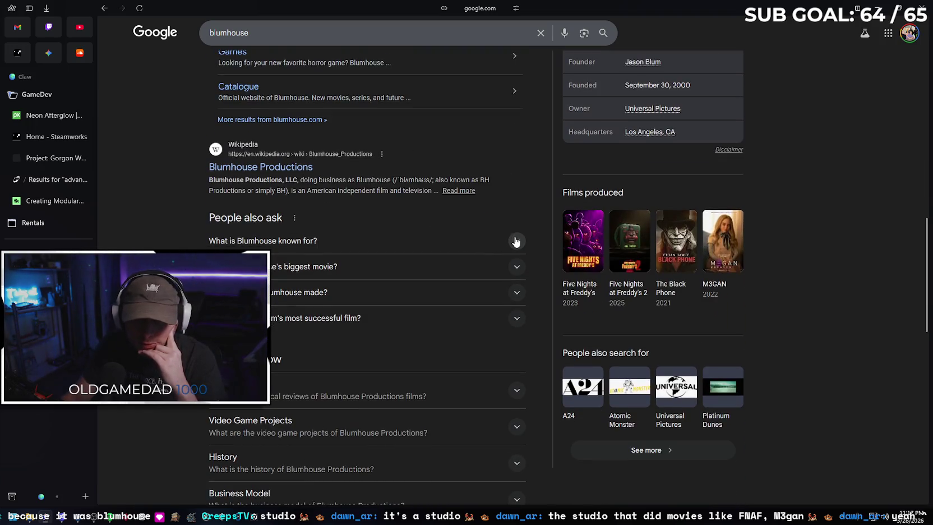
click(516, 241)
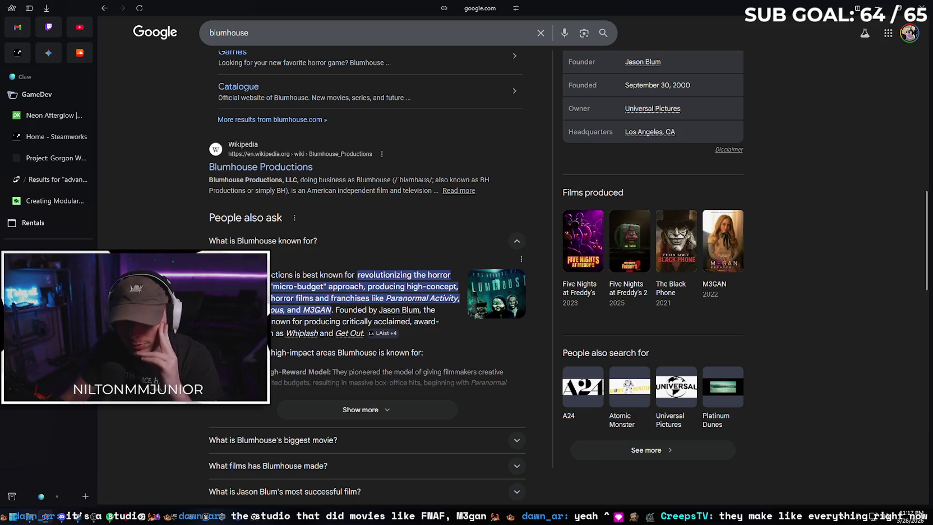
scroll(467, 269, down, 2)
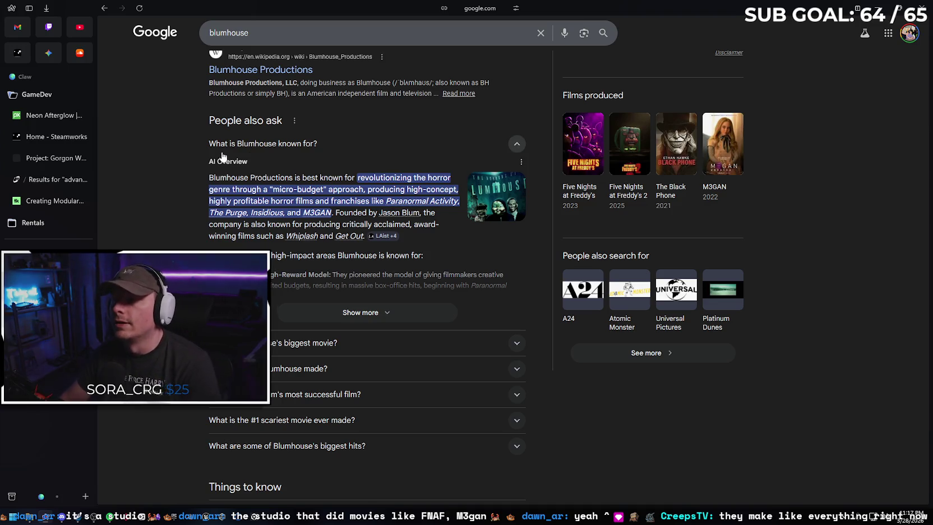
Launch ZeroVector.exe from C:\Builds\MBL\Windows
key(super+d)
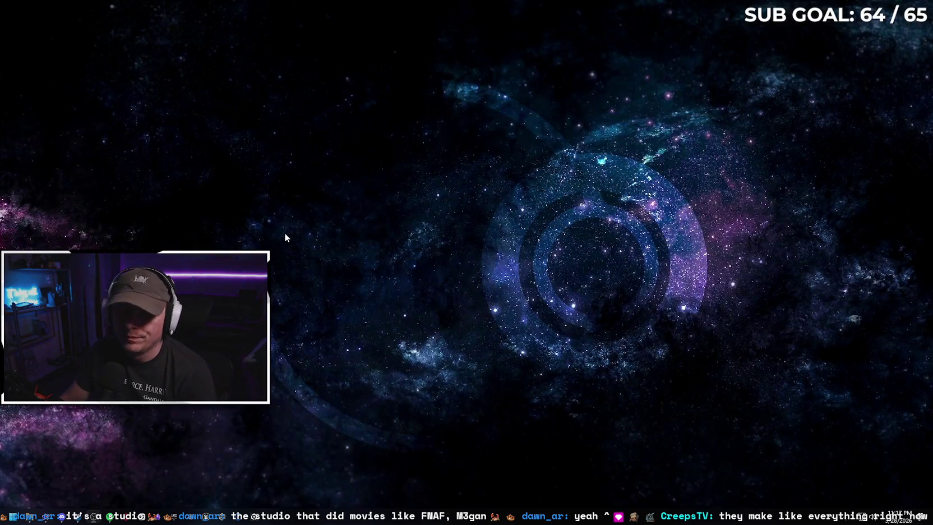
click(24, 514)
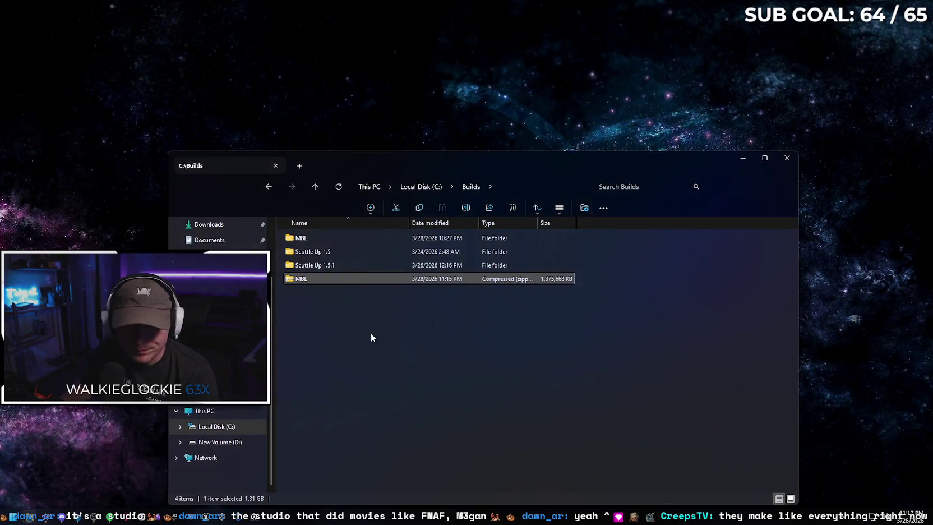
double_click(336, 238)
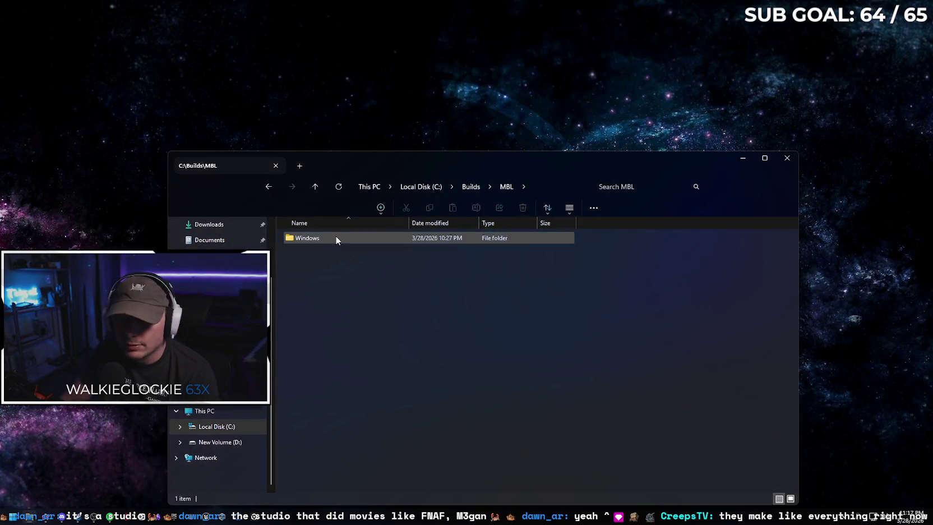
double_click(335, 238)
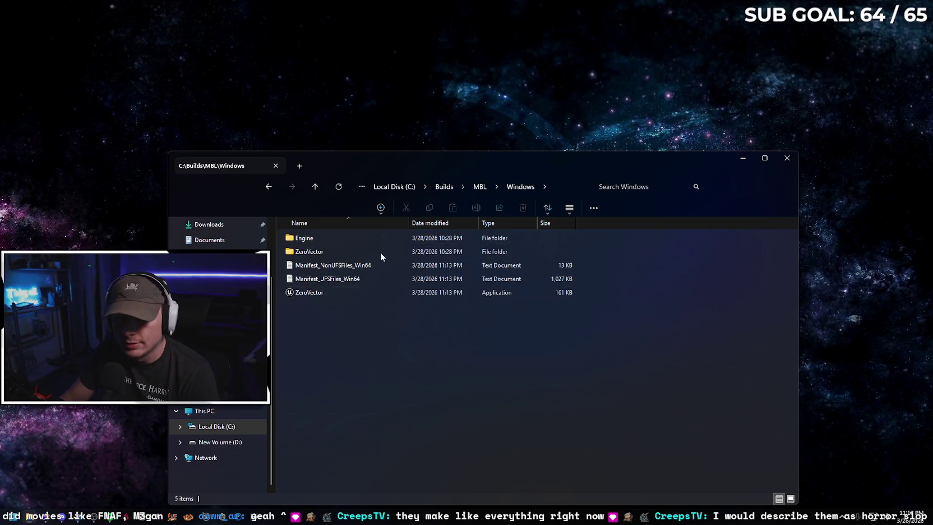
double_click(363, 294)
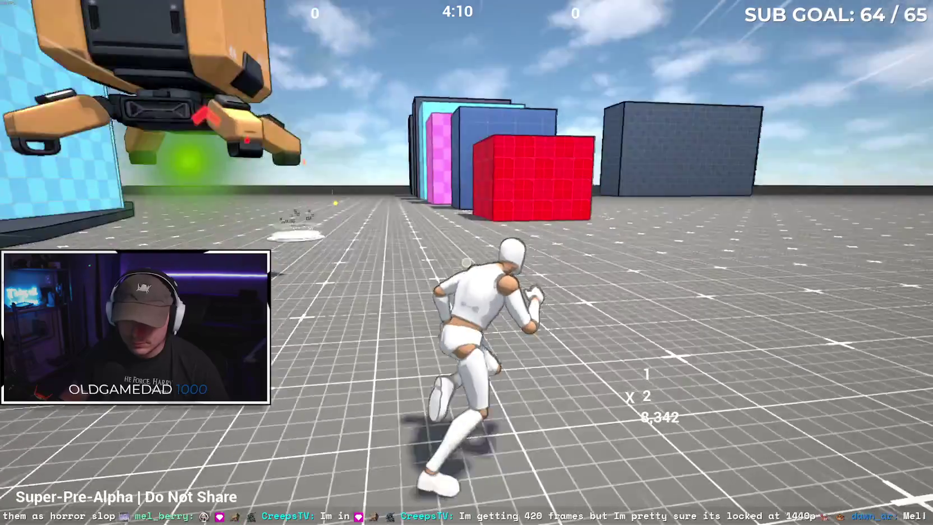
Run forward to grab the purple orb, drop off the dark block's ledge and follow the wall
key(w)
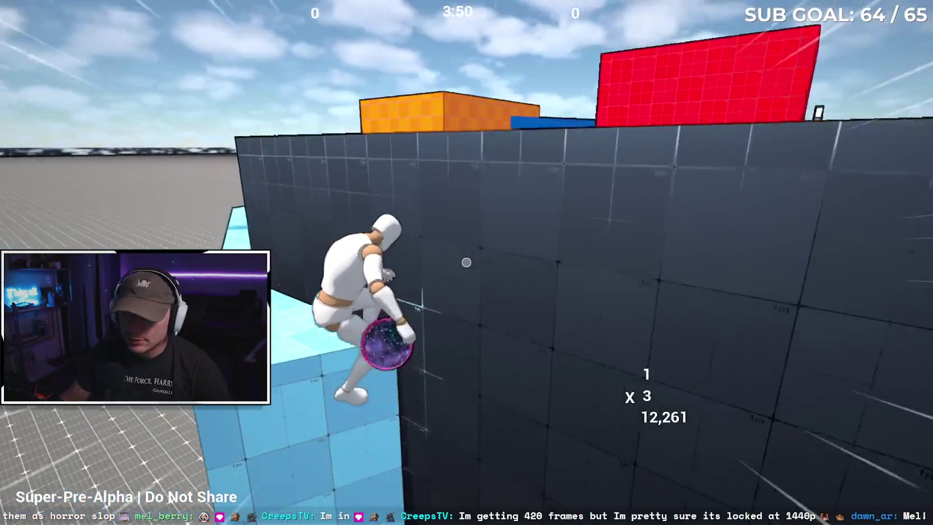
key(s)
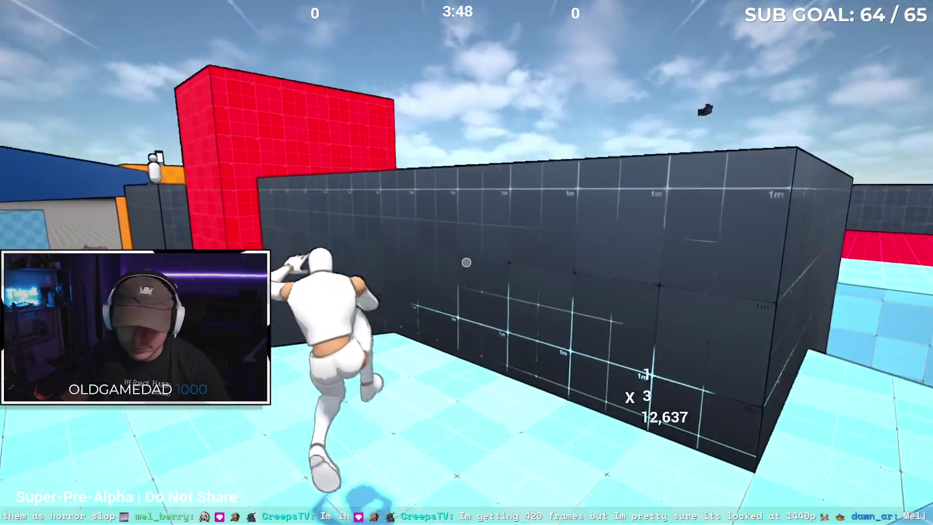
key(w)
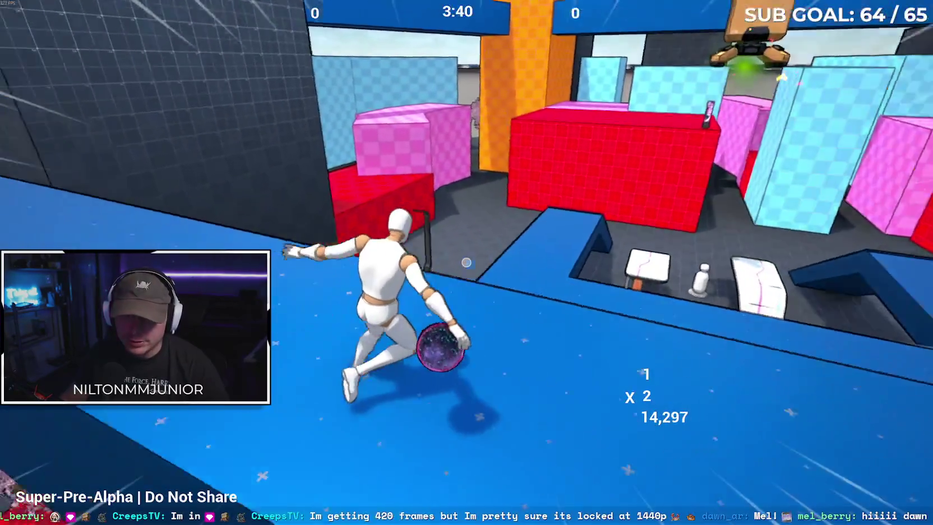
Climb the dark wall, dive onto the grey platform, run toward the coloured blocks, then open the Start menu
key(w)
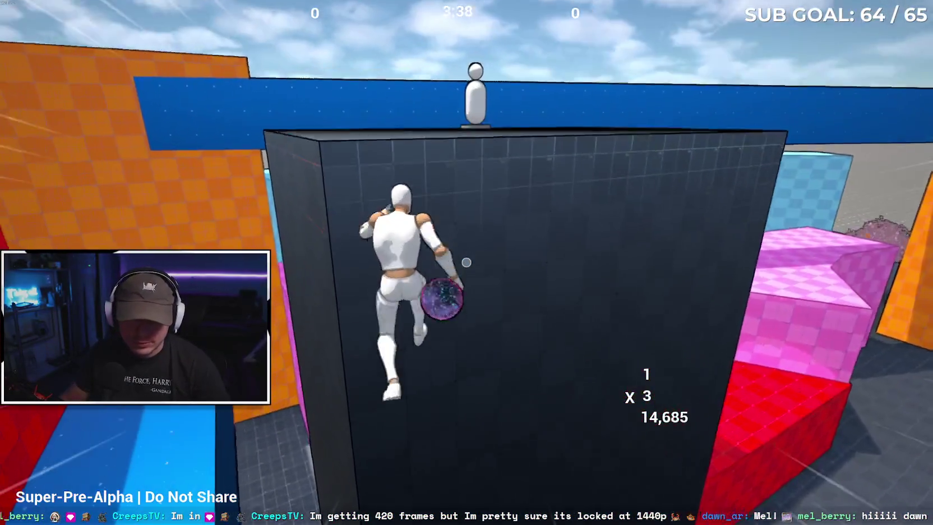
key(w)
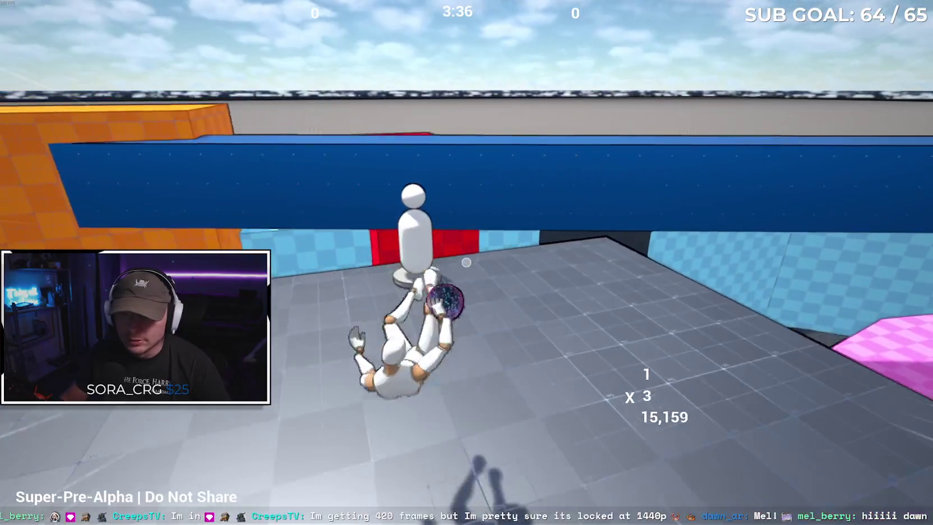
key(w)
key(w)
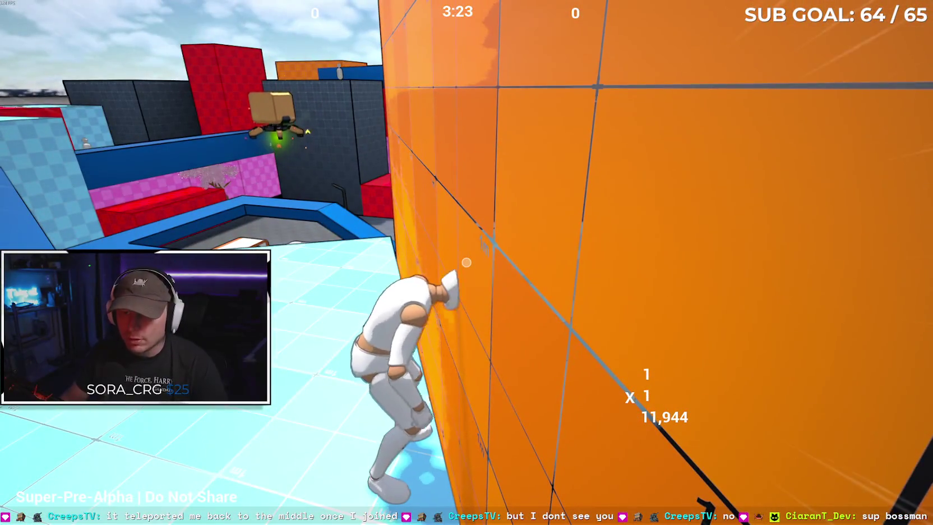
key(super)
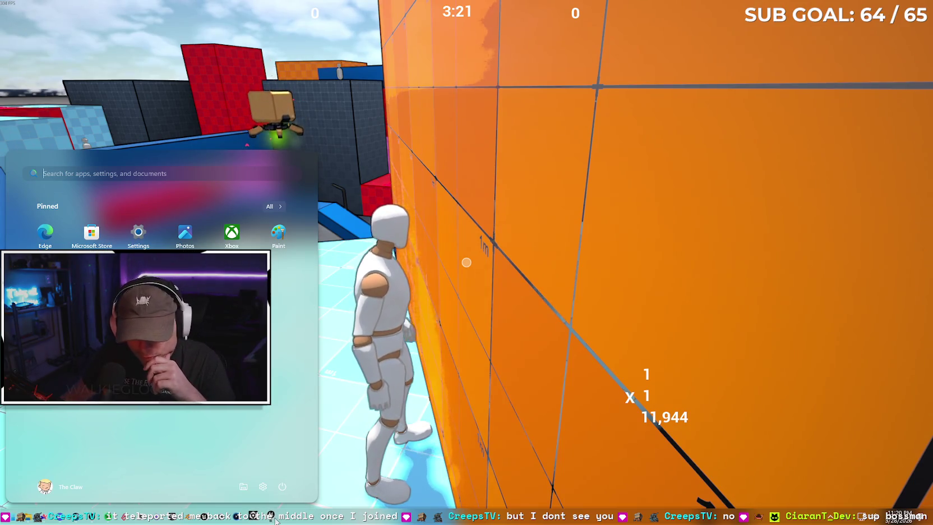
Dismiss File Explorer and open the ZeroVector project from the Unreal Project Browser
right_click(243, 487)
click(236, 461)
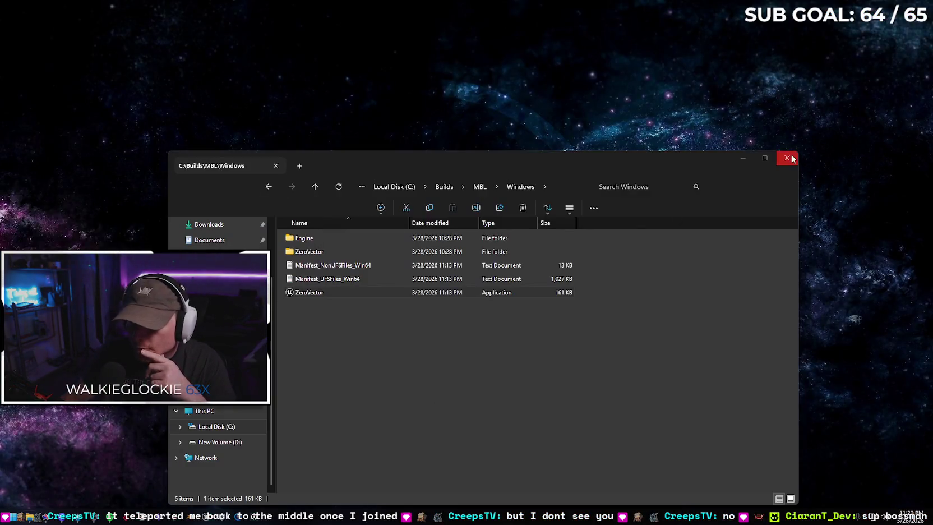
click(787, 158)
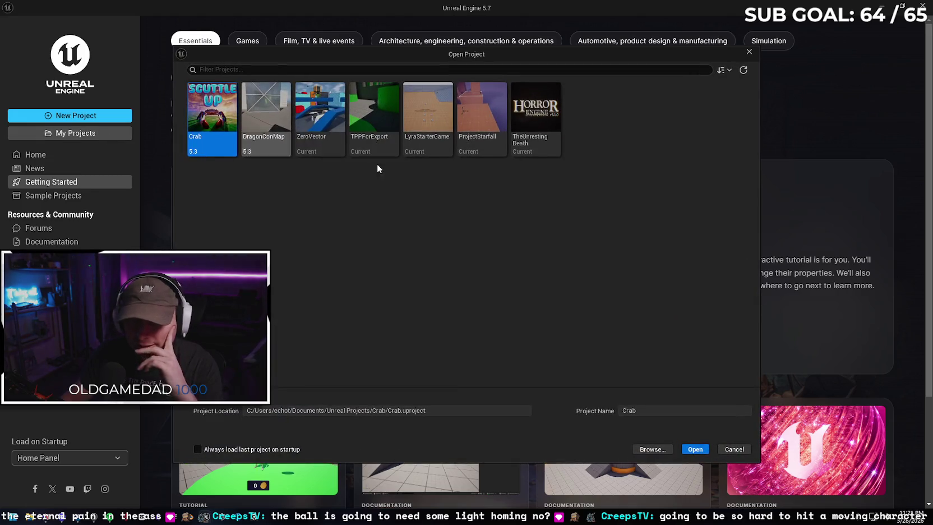
click(323, 128)
double_click(323, 126)
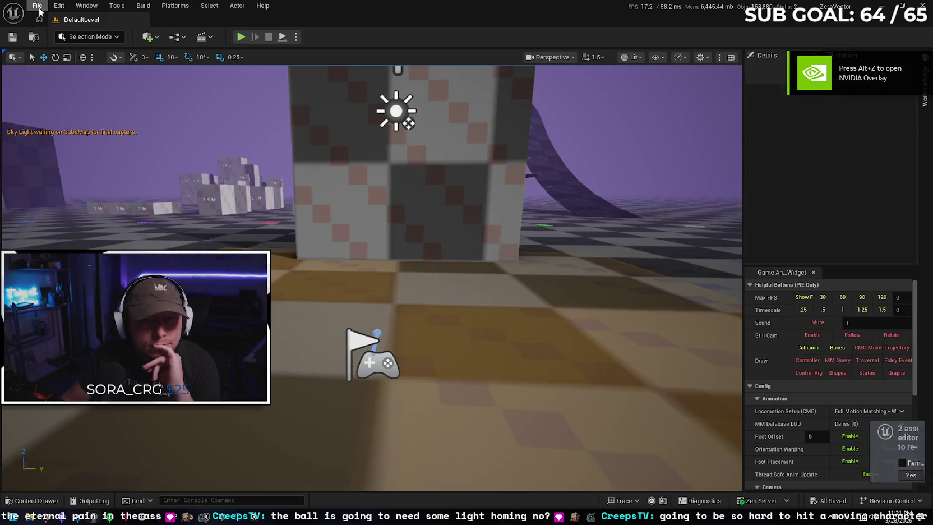
Load the NetworkMenu level, then the GameModeMap level, from Recent Levels, flying the camera through each
click(37, 5)
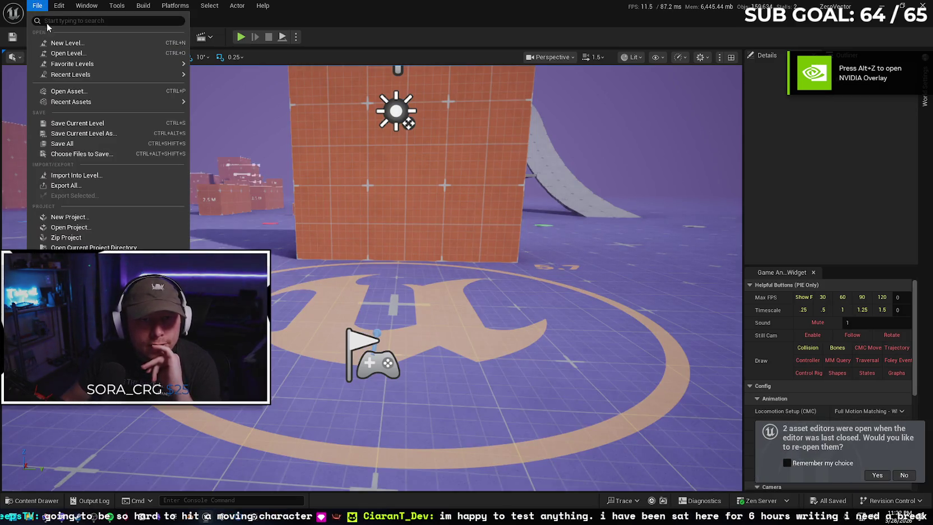
mouse_move(101, 79)
click(222, 78)
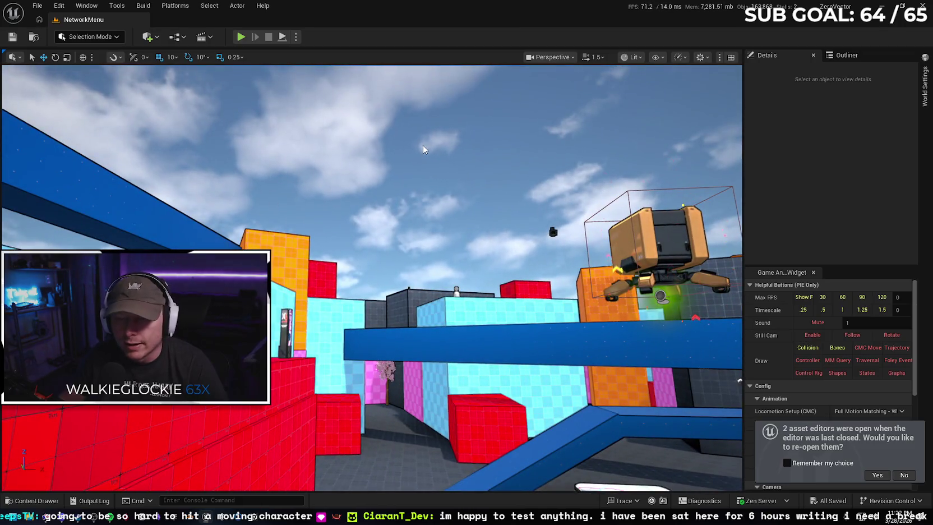
drag(75, 93, 213, 95)
click(37, 5)
mouse_move(168, 74)
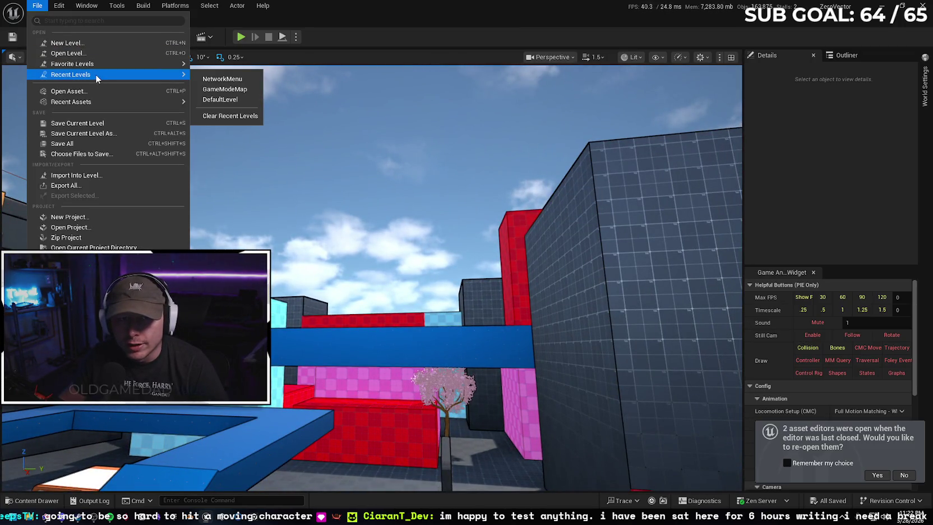
click(224, 90)
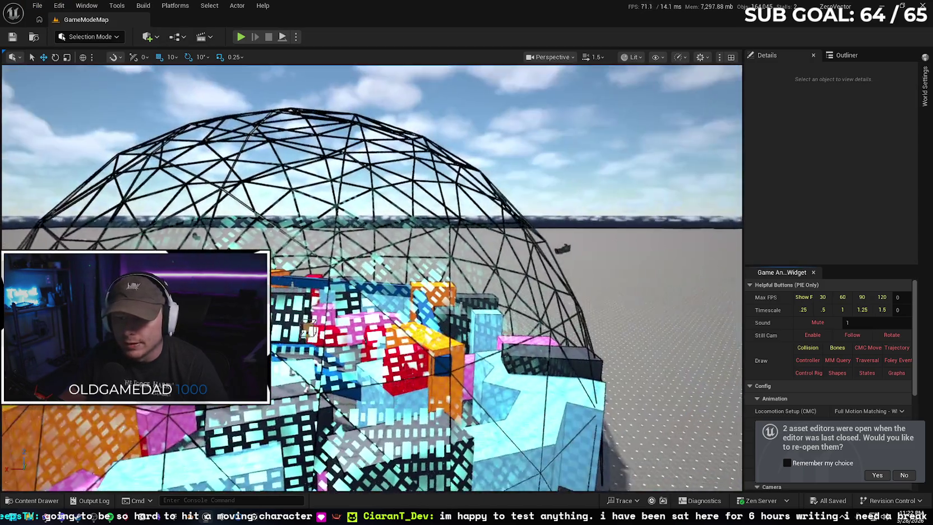
drag(242, 195, 242, 195)
Switch back to the NetworkMenu level and open its Level Blueprint
click(37, 6)
mouse_move(102, 66)
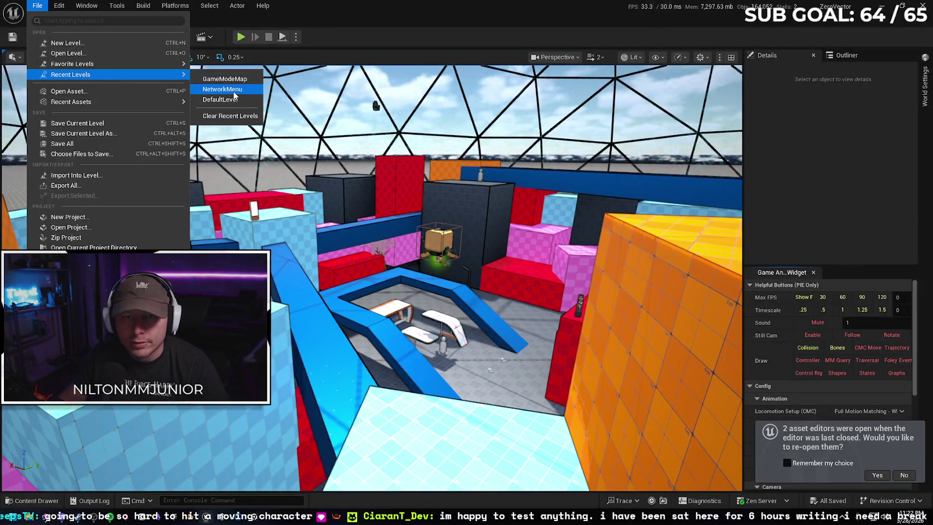
click(389, 212)
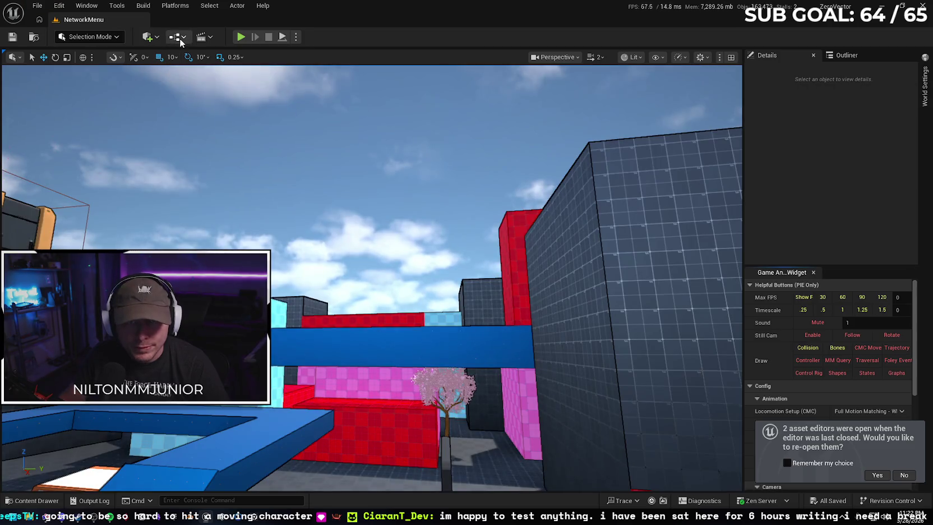
click(178, 37)
mouse_move(227, 85)
click(236, 106)
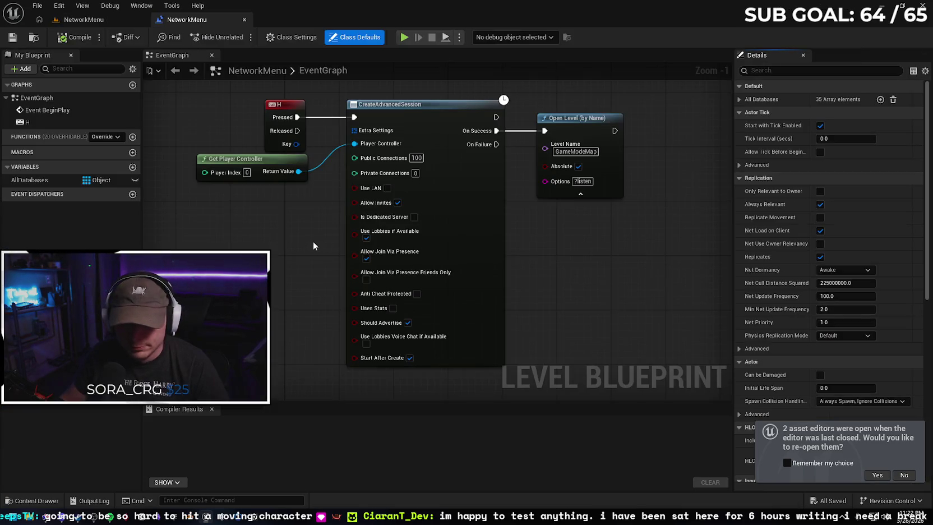
Delete the Open Level (by Name) node from the NetworkMenu event graph
click(393, 84)
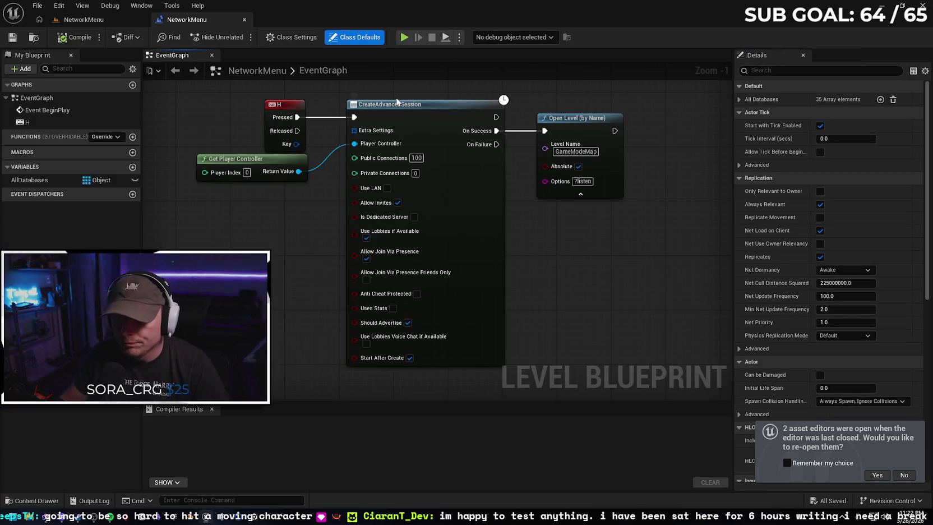
right_click(428, 85)
right_click(688, 172)
click(668, 119)
mouse_move(668, 119)
mouse_down()
mouse_move(654, 143)
mouse_move(611, 157)
mouse_up()
click(540, 176)
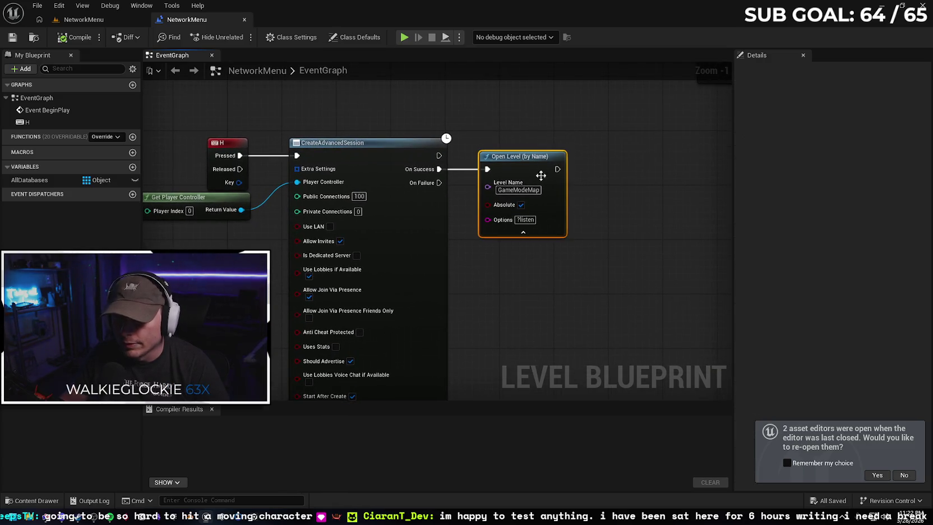
key(Delete)
Add an Open Level (by Object Reference) node from On Success, with GameModeMap as its Level
drag(439, 169, 486, 169)
text(open)
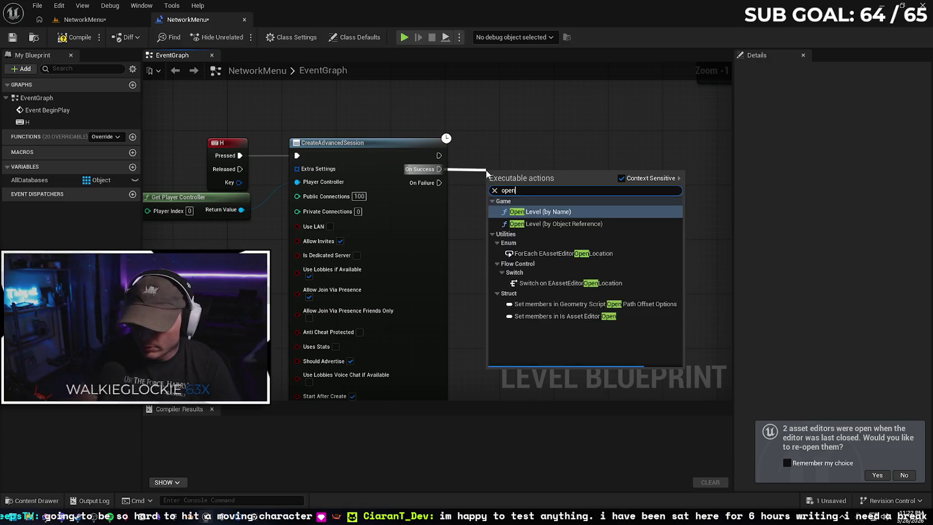
key(Down)
key(Return)
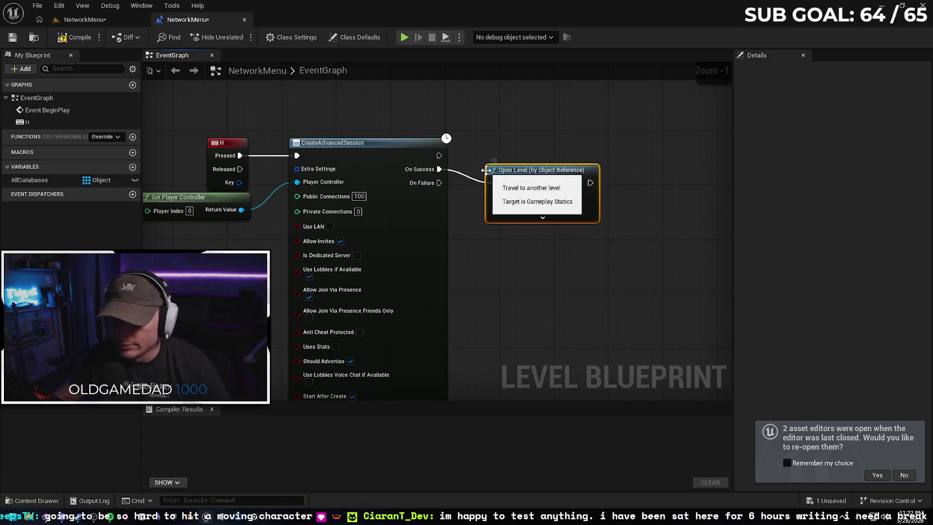
click(518, 193)
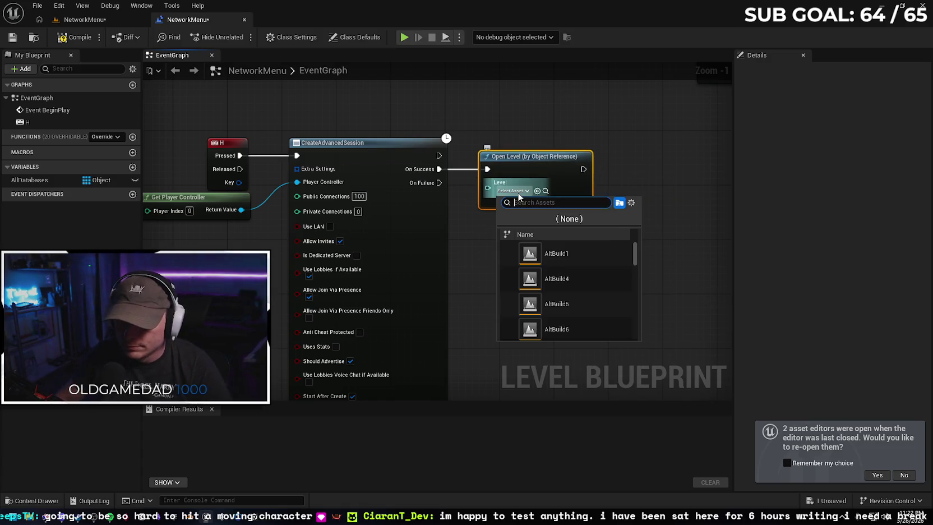
text(gam)
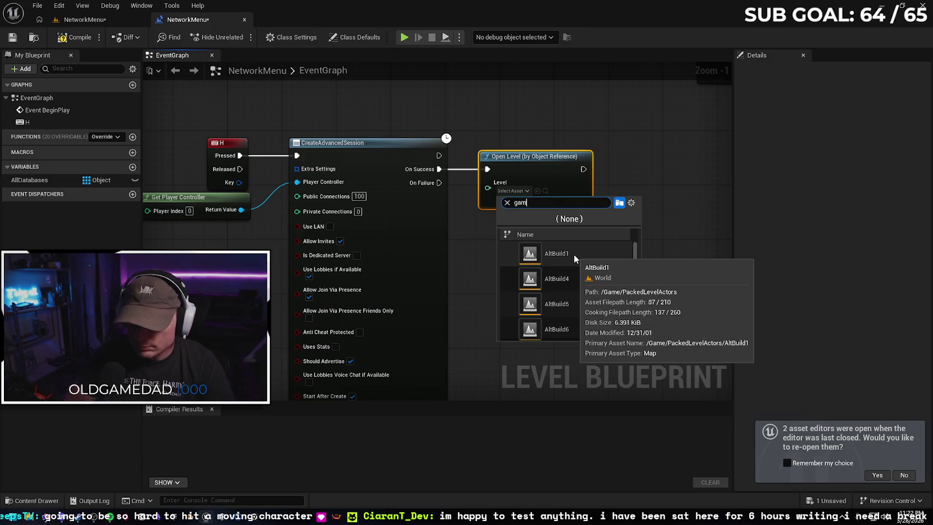
text(e)
scroll(583, 264, down, 2)
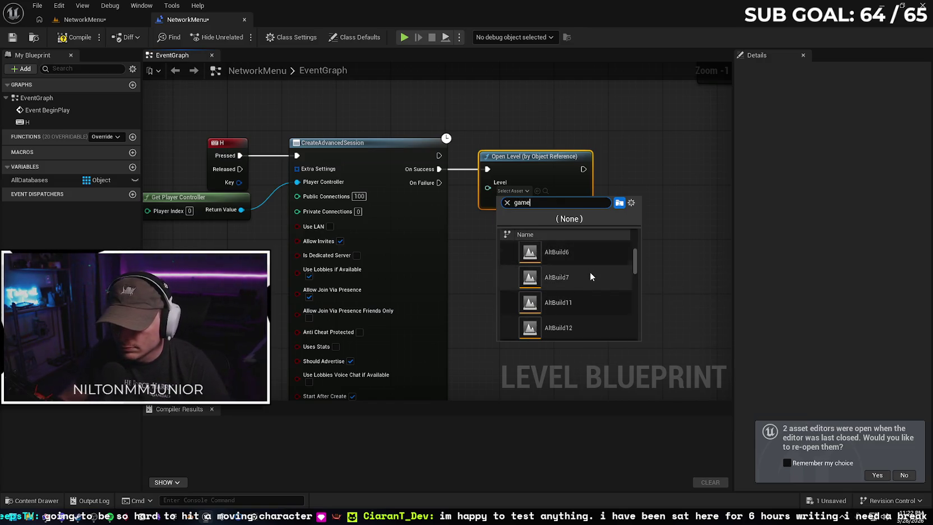
drag(638, 262, 636, 336)
scroll(599, 284, up, 2)
scroll(603, 279, up, 1)
click(606, 268)
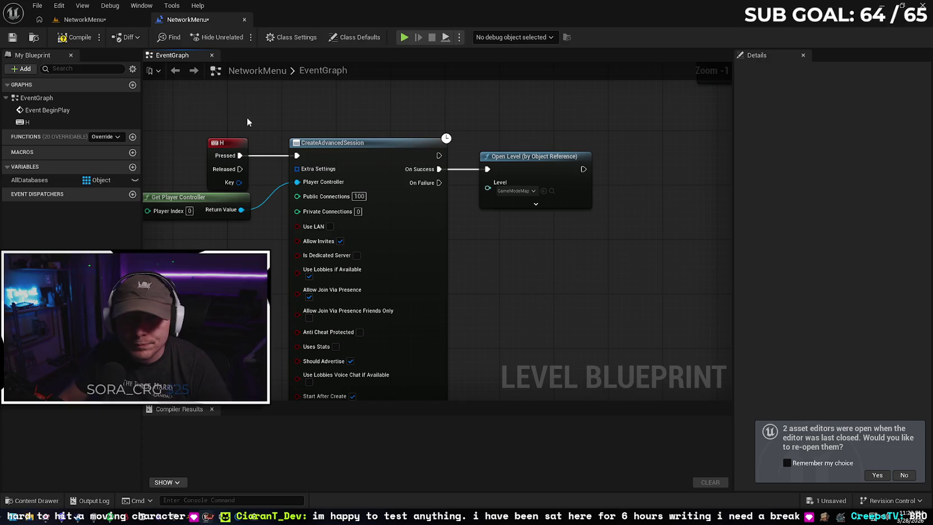
Compile and save the NetworkMenu level blueprint, then start a playtest with Alt+P
click(73, 37)
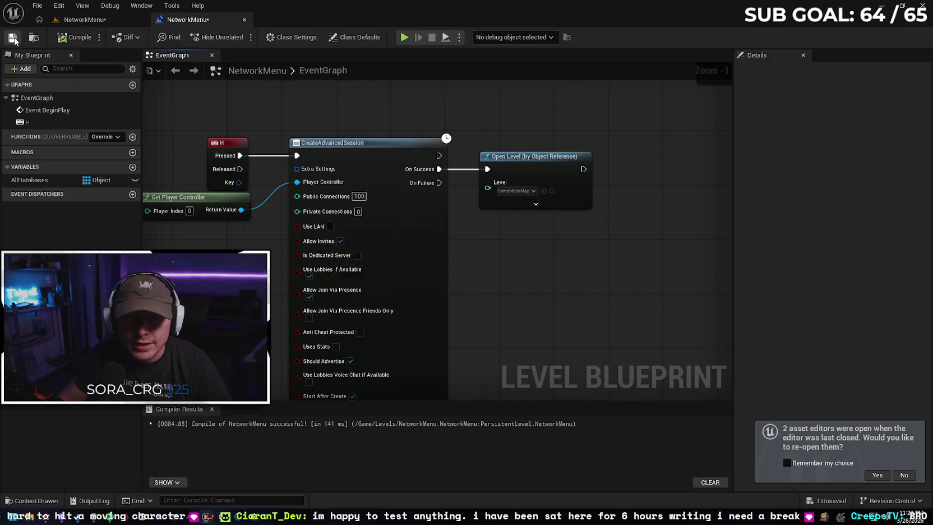
click(13, 38)
key(alt+p)
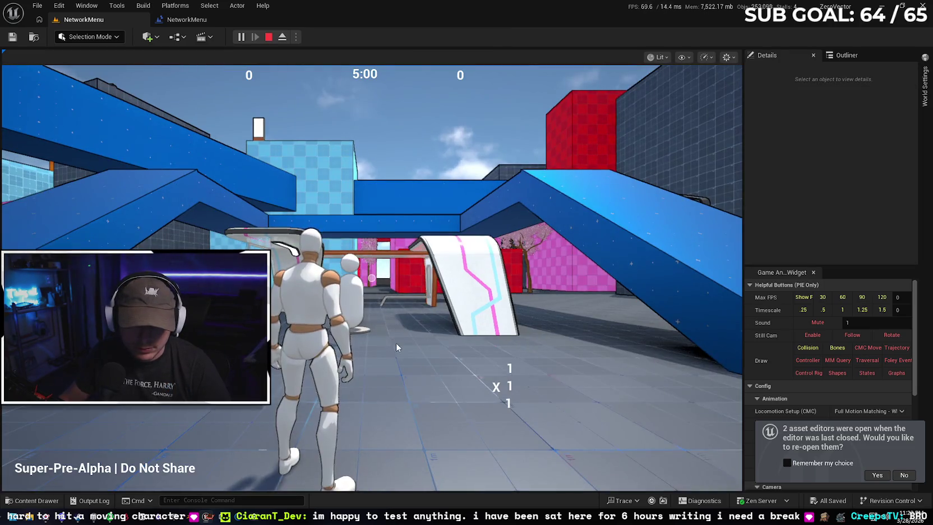
Play the running match in the editor, reaching a 6,920 combo score, then stop with Esc
click(397, 344)
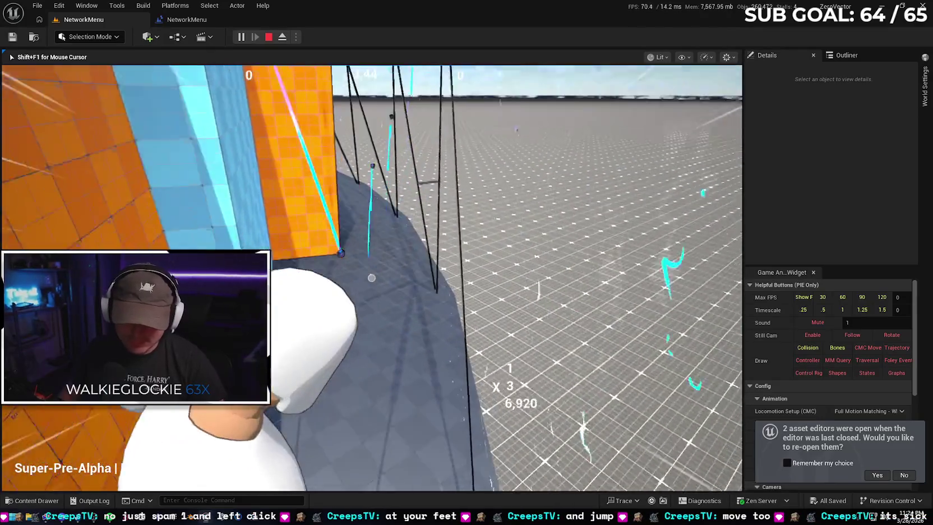
key(Escape)
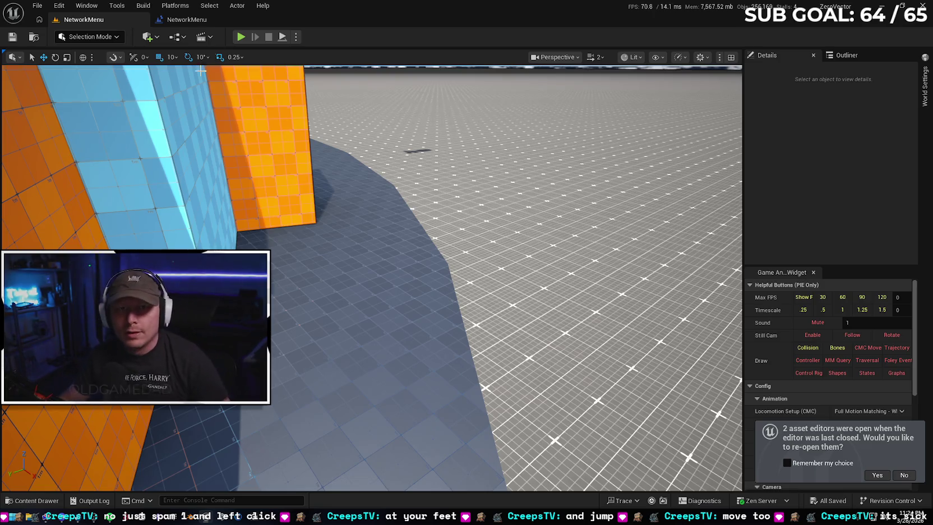
Pan around the NetworkMenu Level Blueprint event graph, then return to the NetworkMenu level tab
click(187, 19)
drag(524, 264, 561, 261)
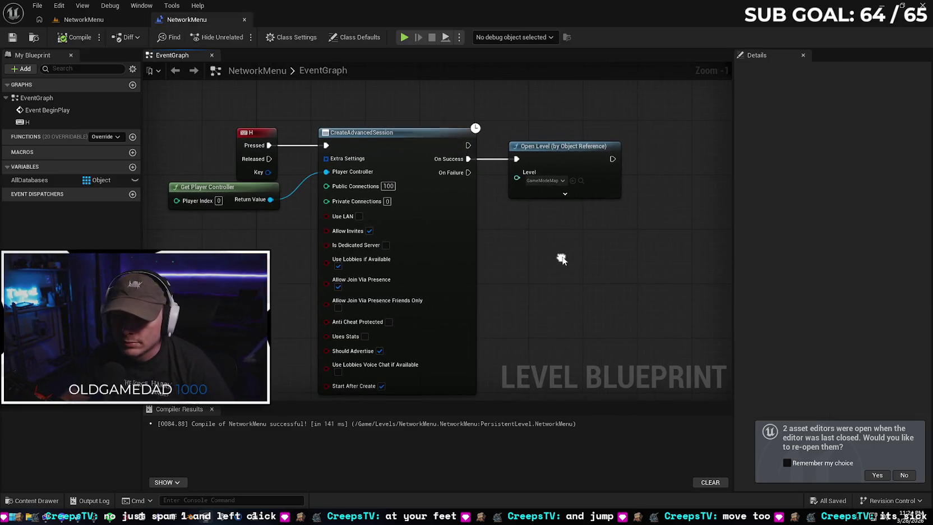
mouse_move(438, 184)
mouse_down()
mouse_move(535, 244)
mouse_move(500, 214)
mouse_up()
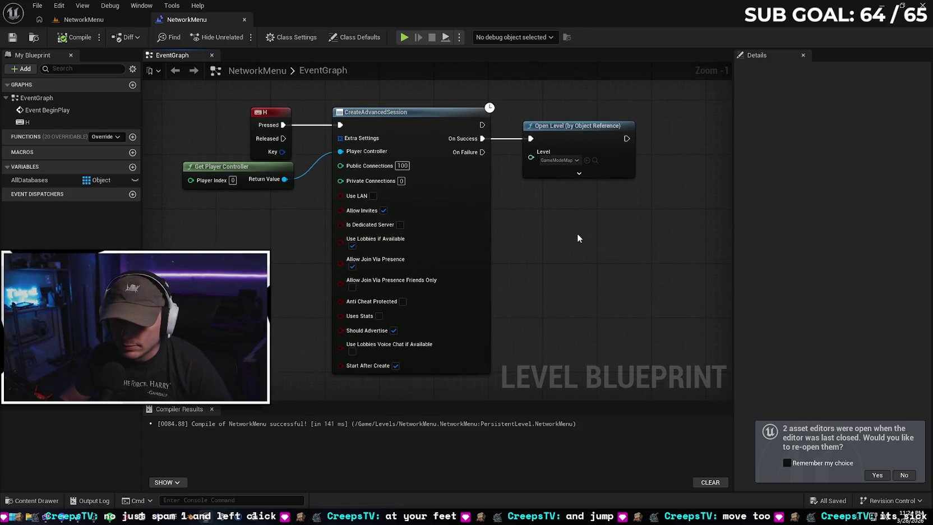
mouse_move(572, 222)
mouse_down()
mouse_move(590, 218)
mouse_move(566, 236)
mouse_up()
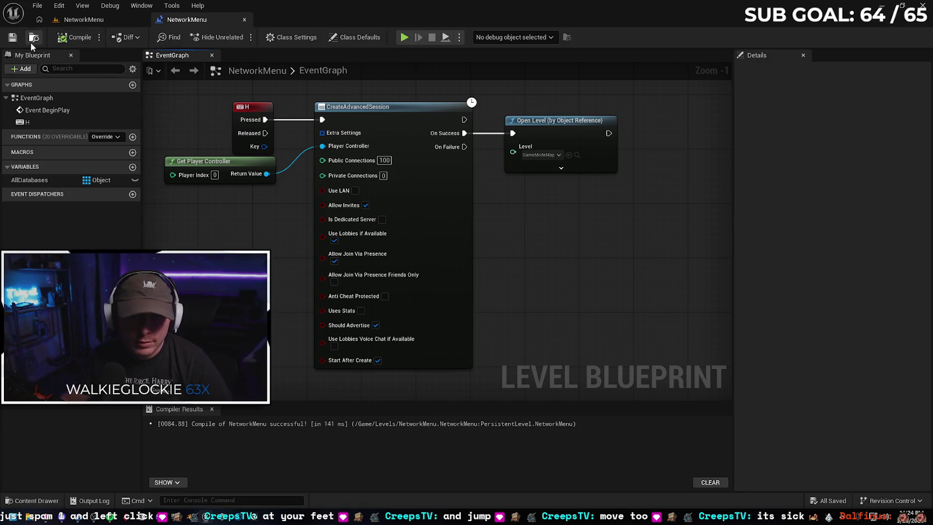
click(92, 20)
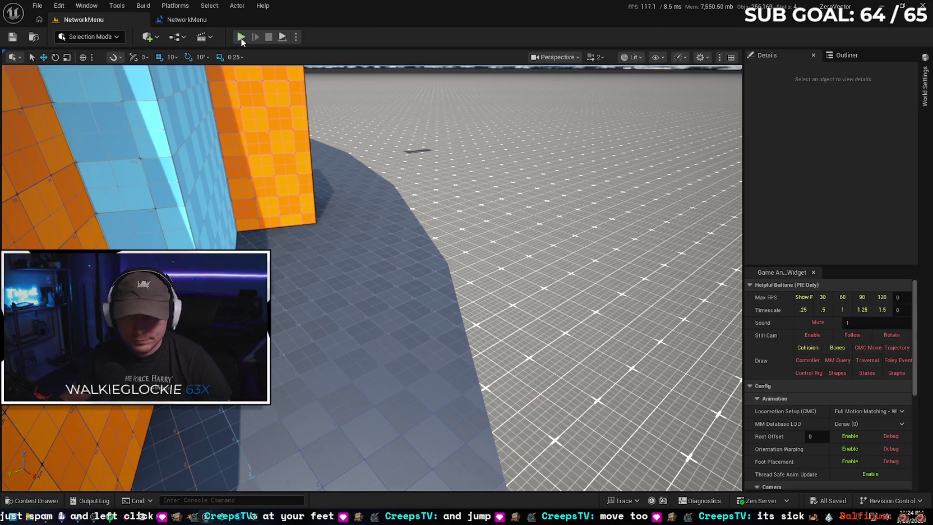
Run two quick in-editor playtests, running forward, wall-running and jumping, stopping each with Esc
click(241, 38)
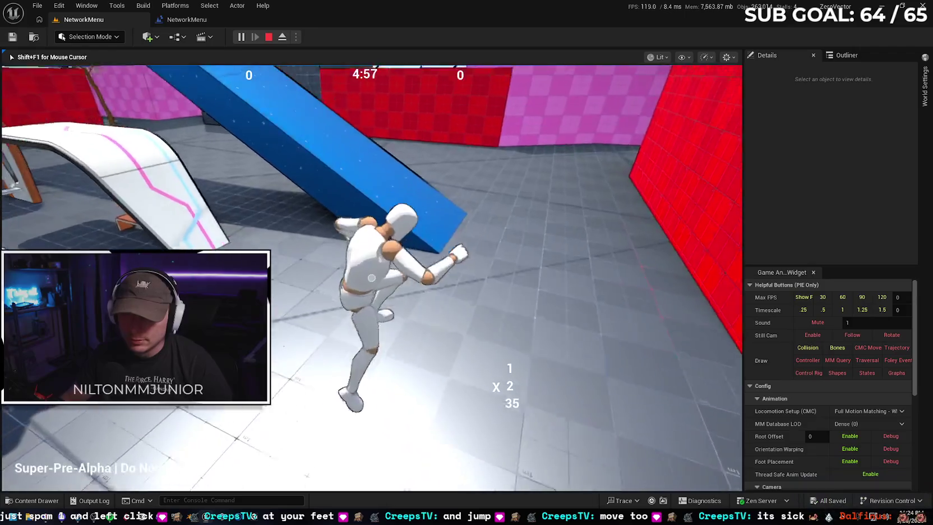
key(shift+F1)
key(Escape)
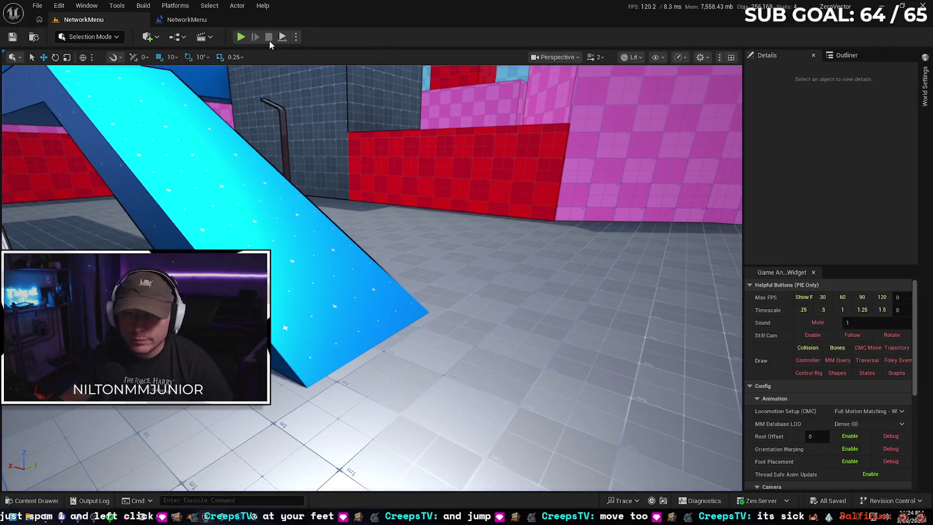
click(241, 37)
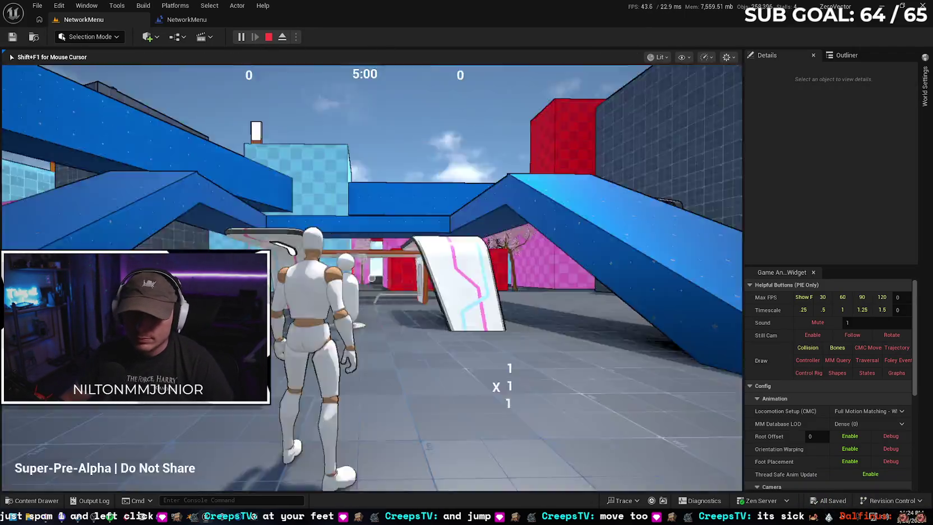
key(w)
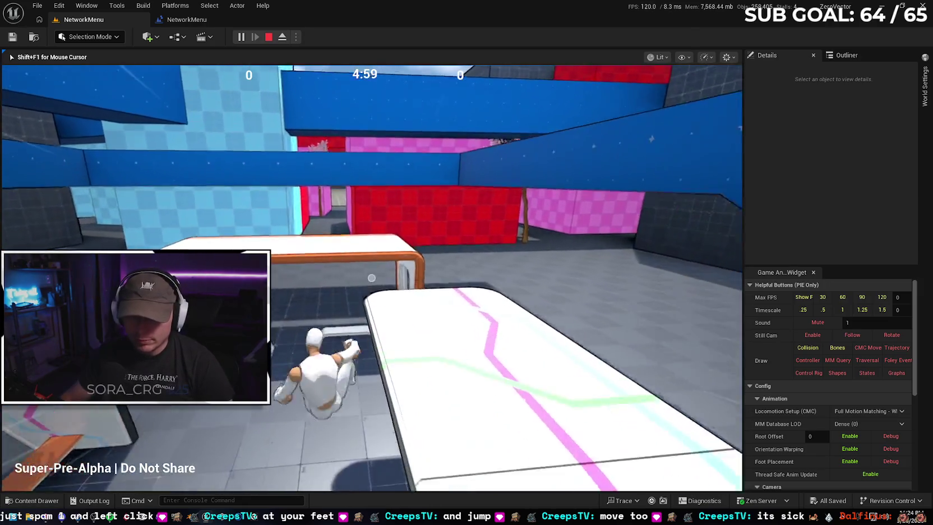
key(space)
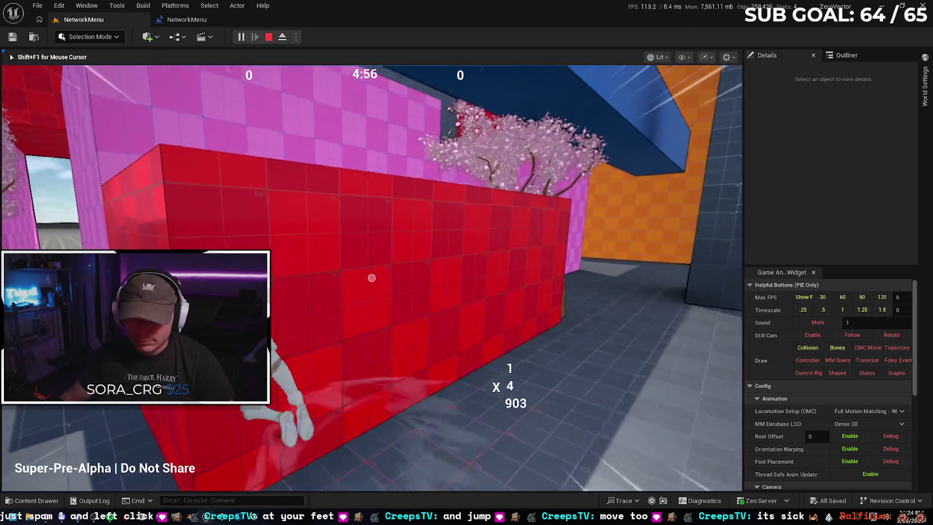
key(space)
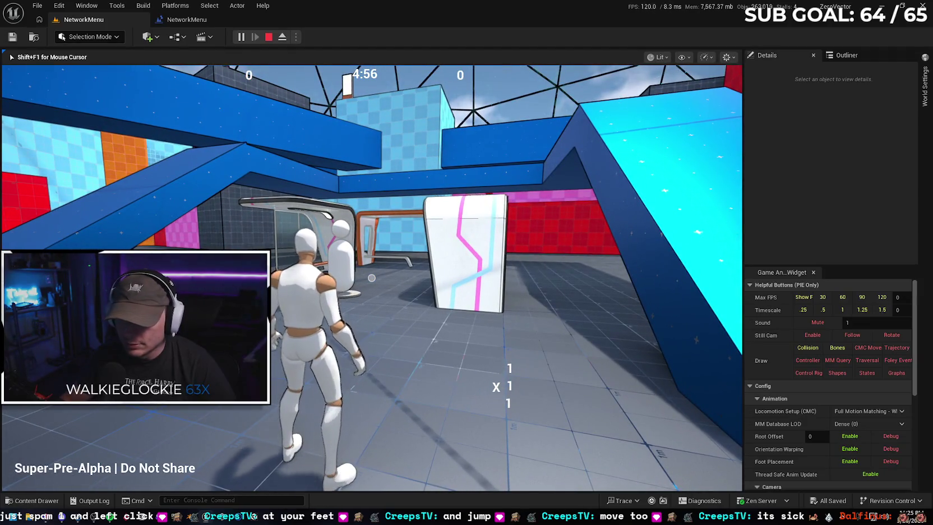
key(Escape)
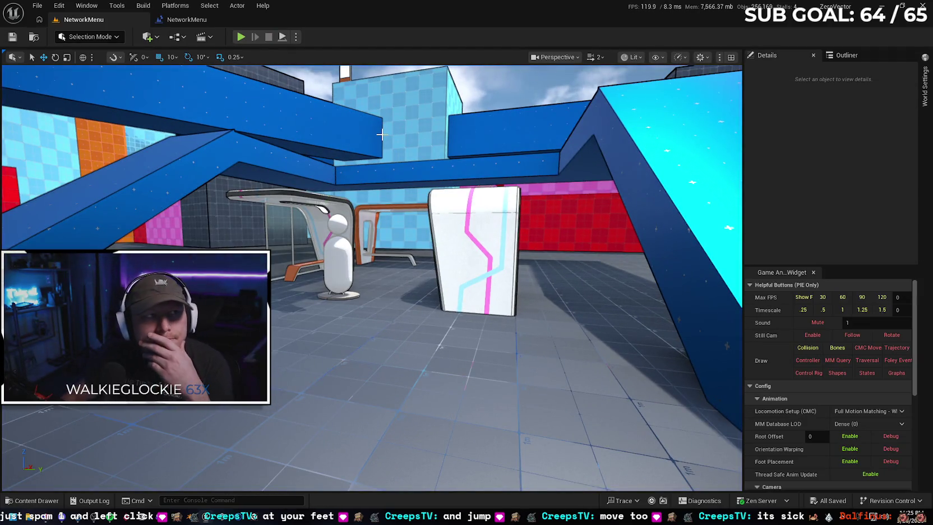
Open and dismiss the File menu, then open File Explorer with Win+E
click(42, 8)
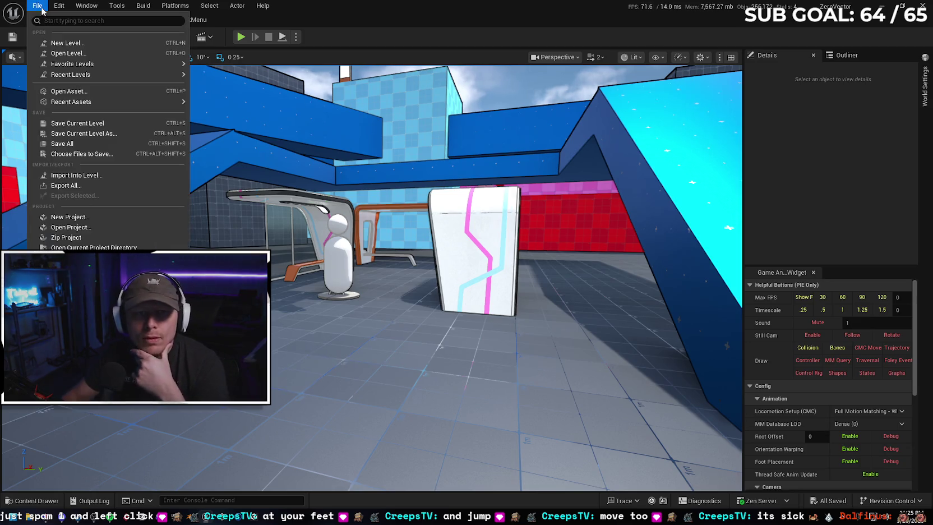
click(387, 9)
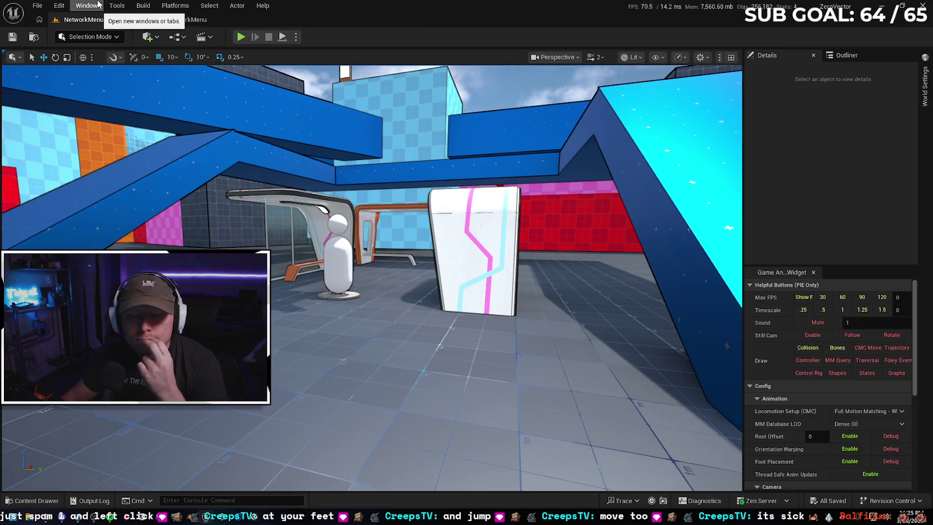
key(super+e)
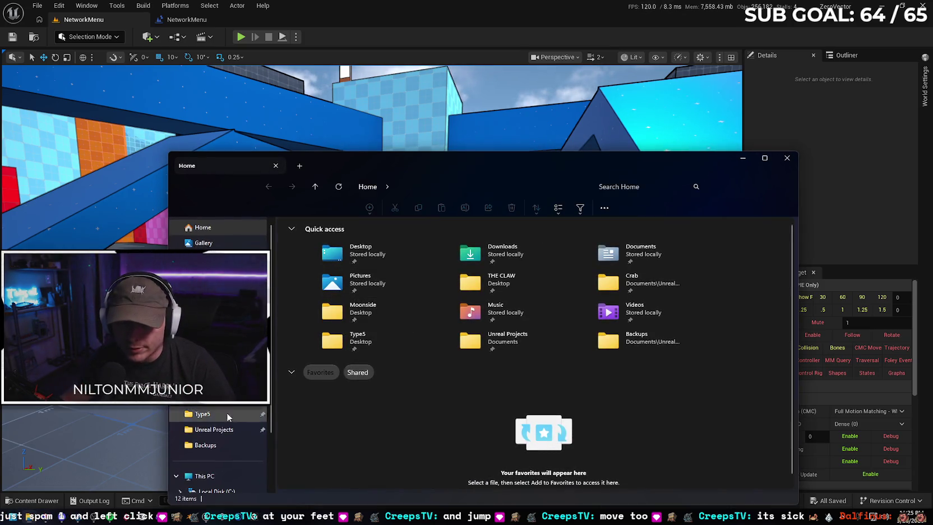
Navigate to C:\Builds\MBL\Windows and launch the packaged ZeroVector.exe
scroll(225, 427, down, 3)
click(217, 426)
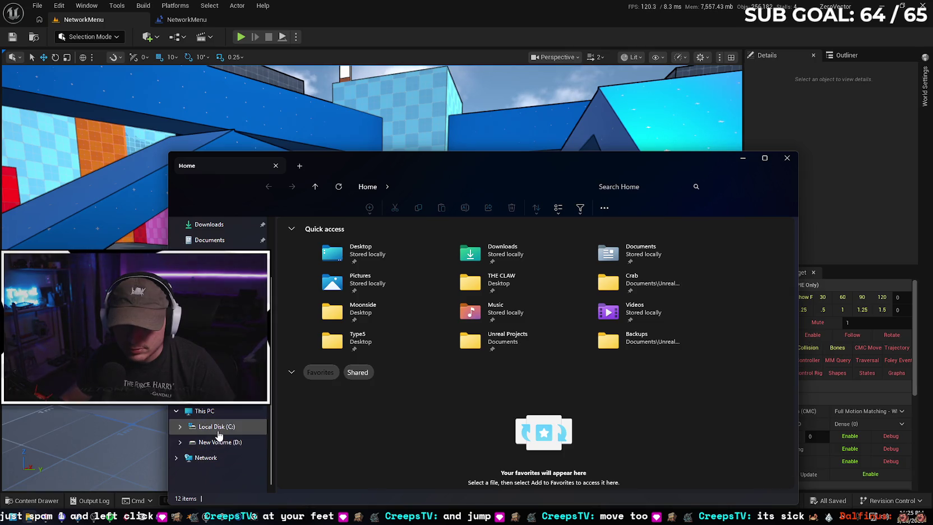
scroll(363, 270, down, 2)
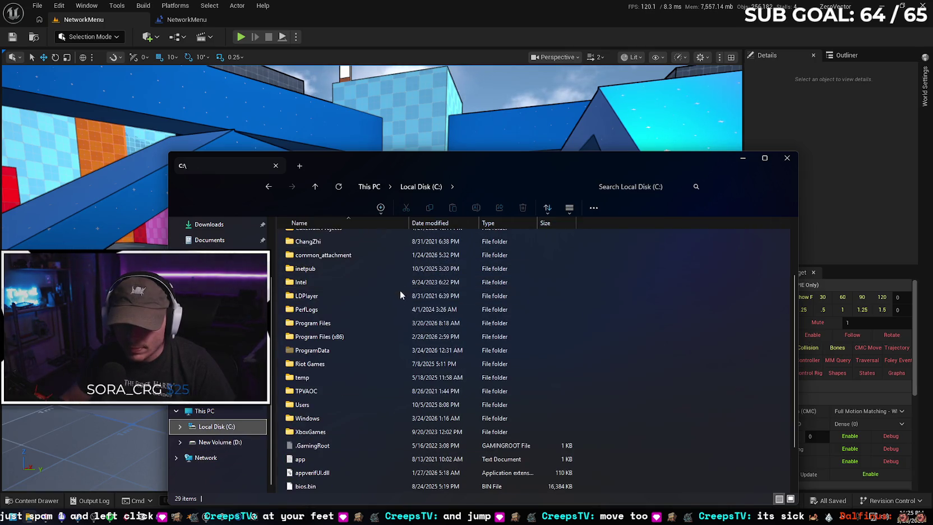
scroll(398, 341, up, 2)
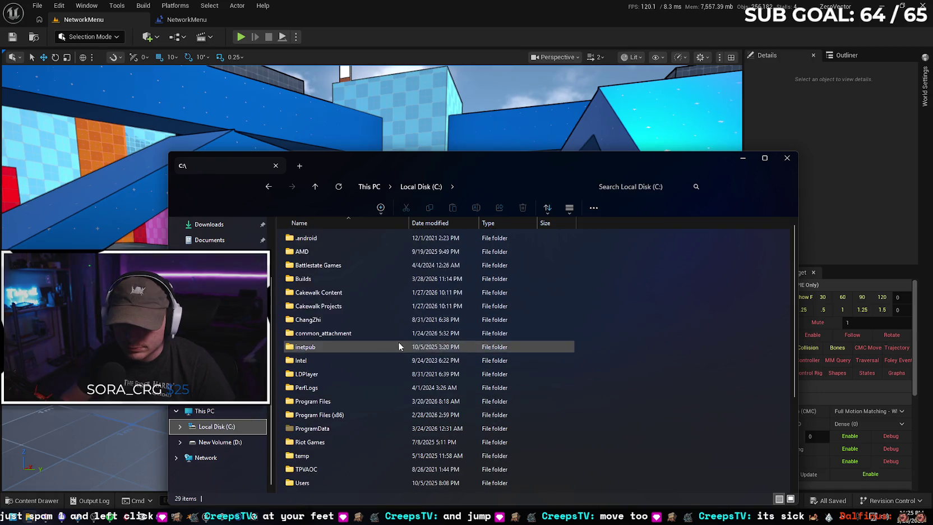
double_click(352, 282)
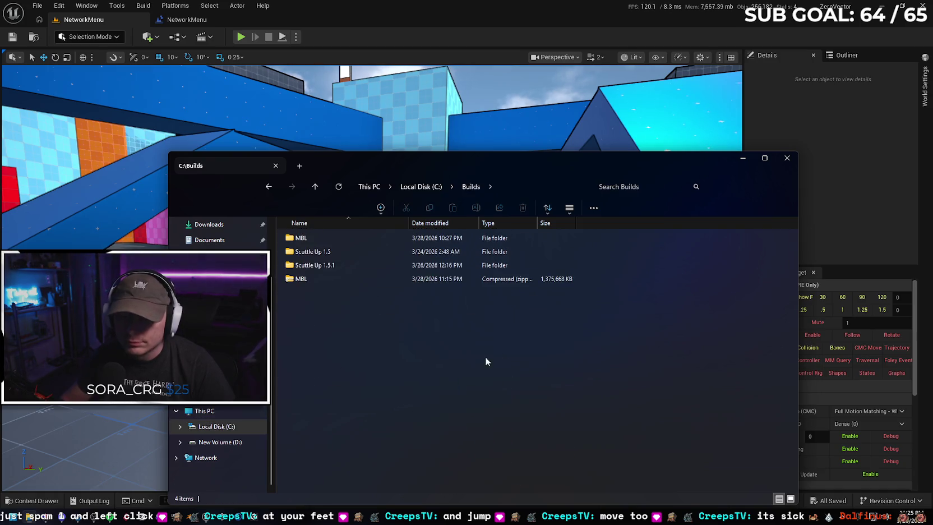
double_click(347, 242)
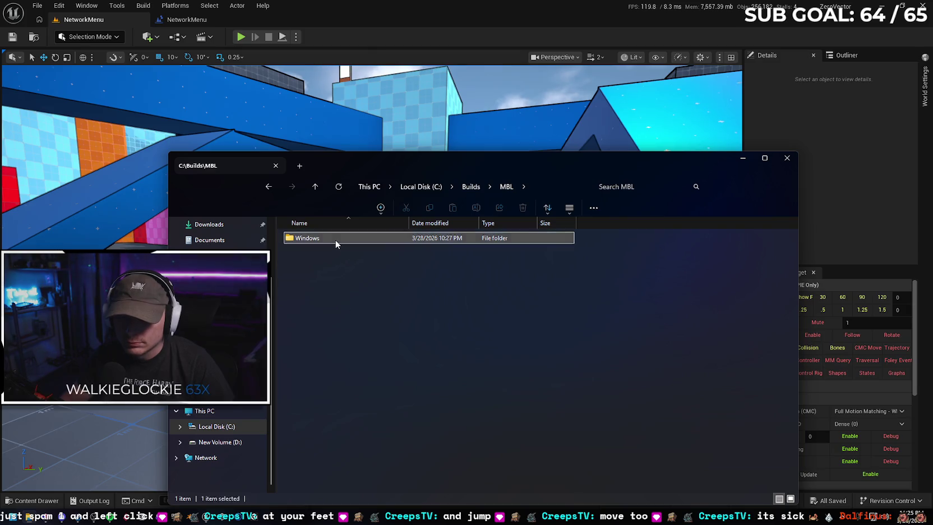
double_click(336, 242)
double_click(349, 294)
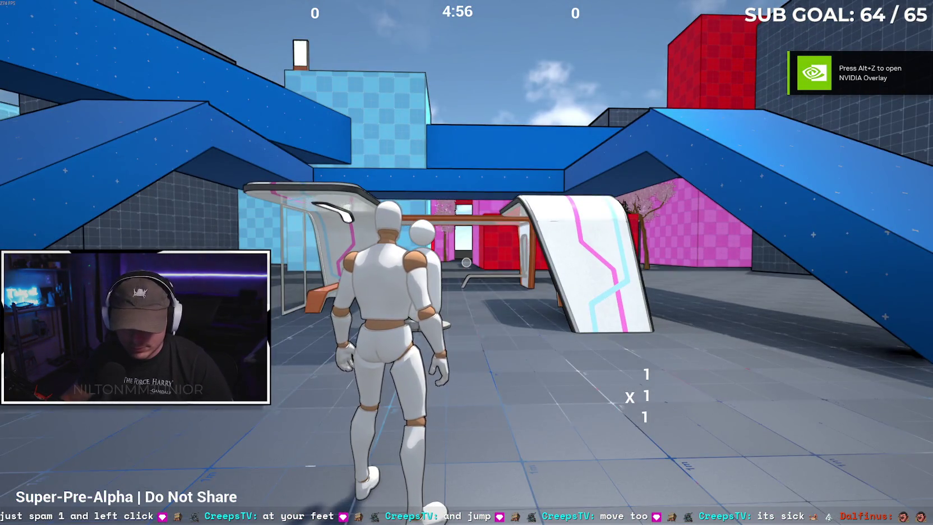
Close the packaged ZeroVector game and bring Unreal Editor back to the front
key(super)
key(super)
key(super)
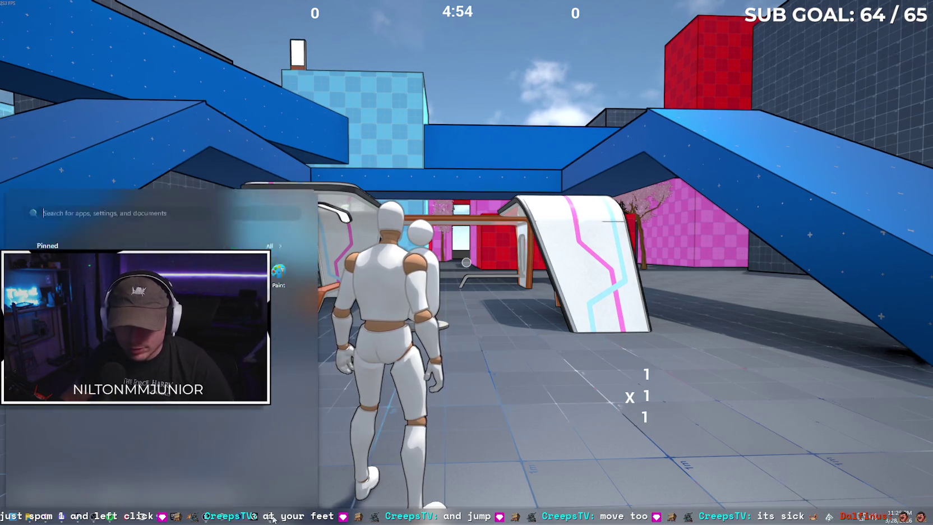
click(280, 488)
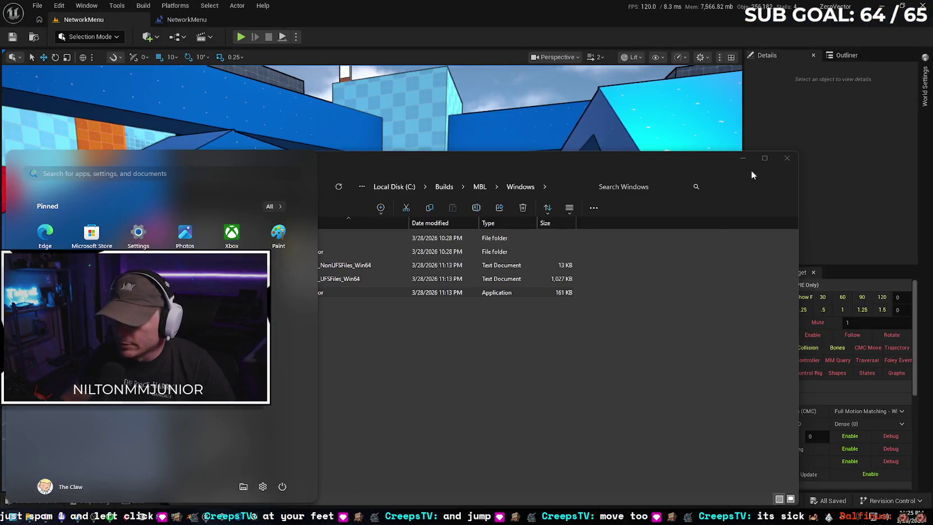
click(314, 106)
Launch the level as a Standalone Game from the play options, then open and close the Edit menu
click(296, 37)
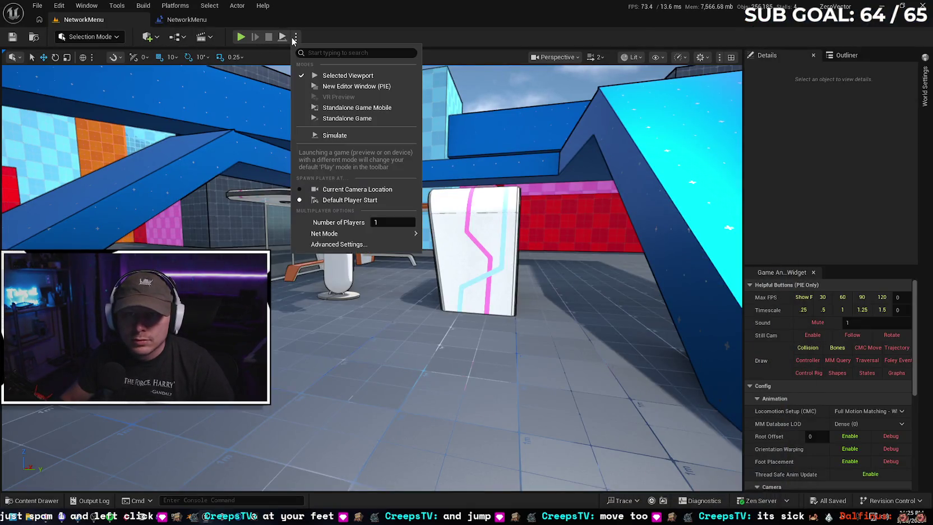
click(362, 119)
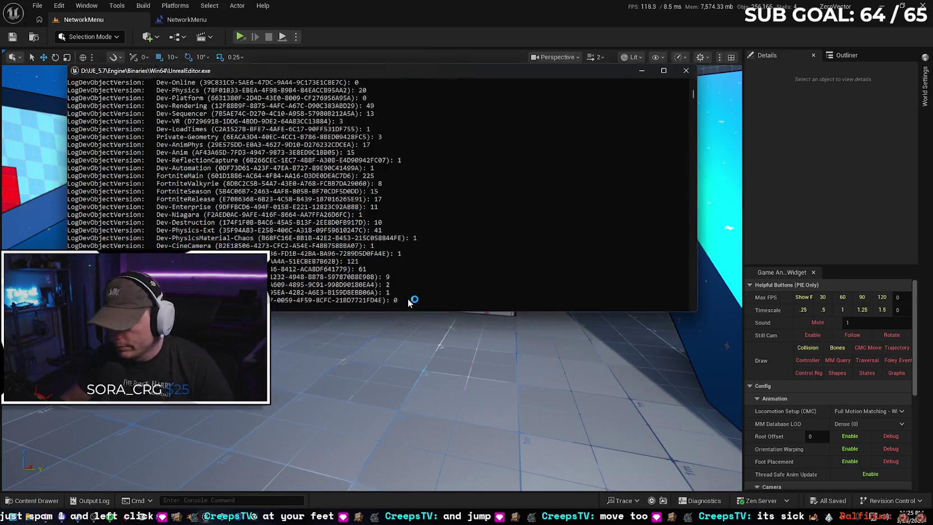
click(60, 6)
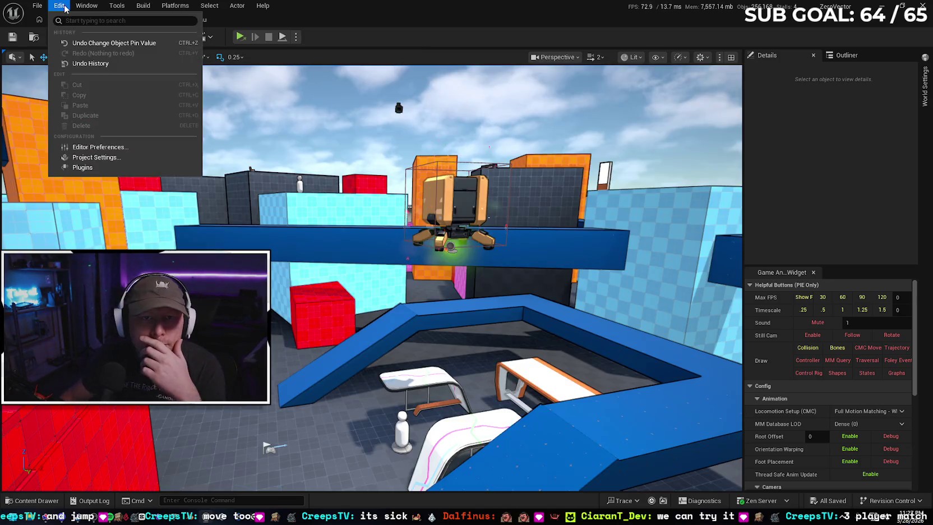
click(64, 7)
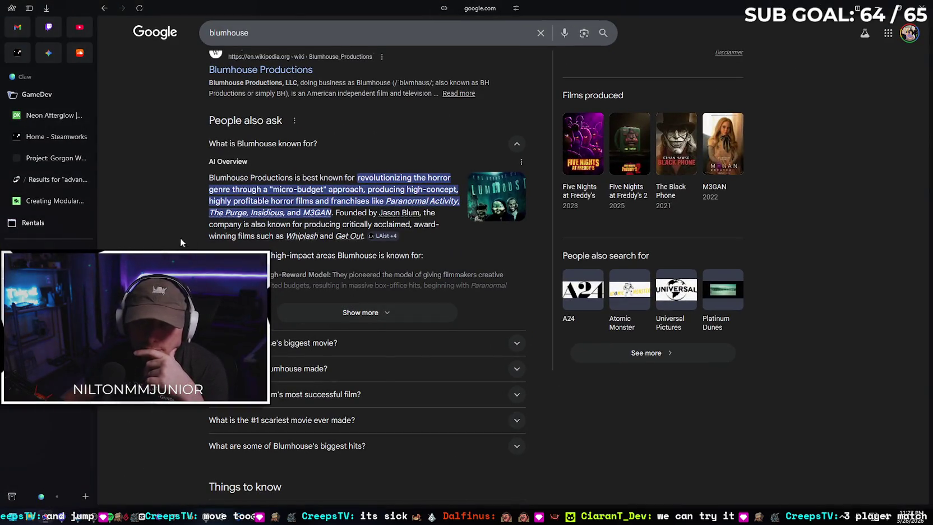
In the Gemini chat, send a follow-up saying the main level didn't load, only NetworkMenu reloaded
click(48, 52)
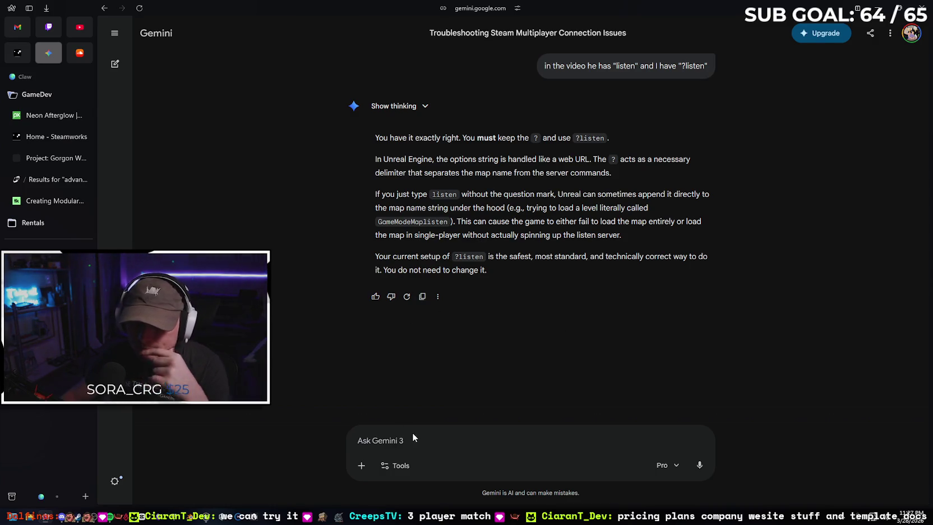
text(tried it,)
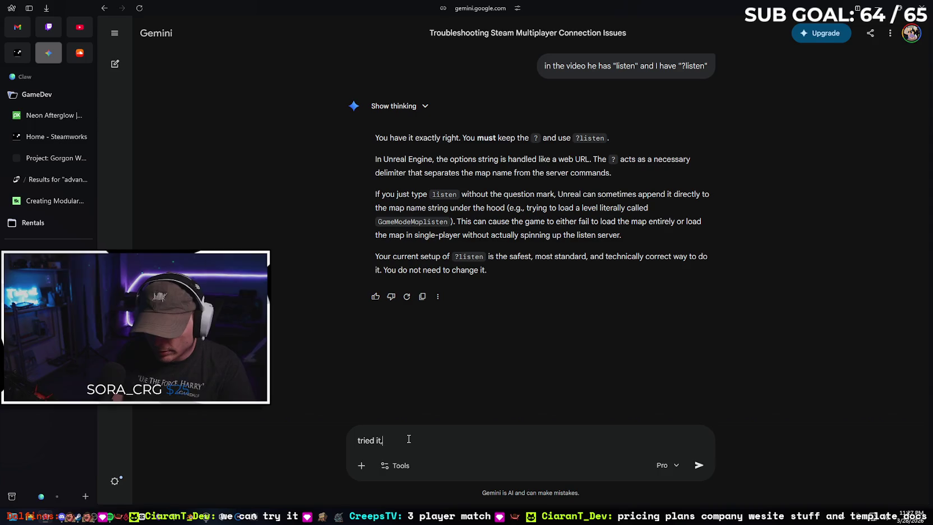
text( it didn't l)
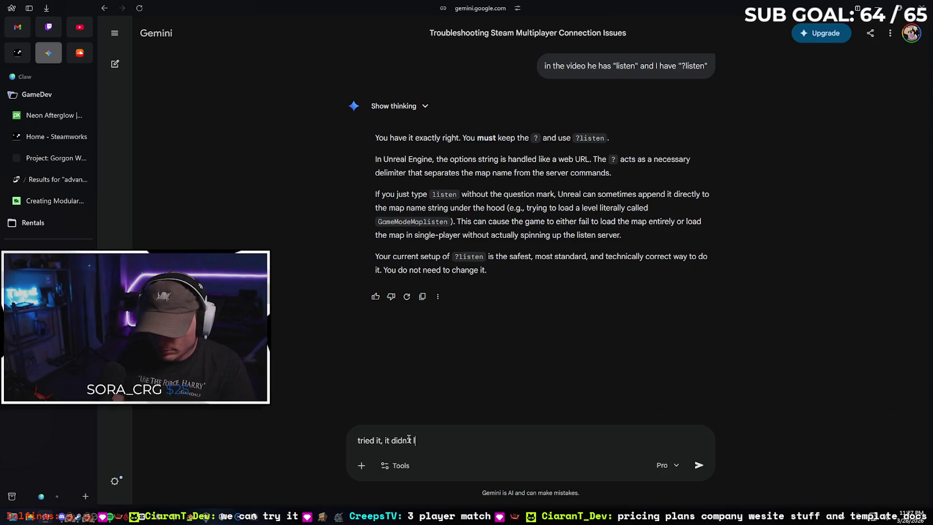
text(oad the )
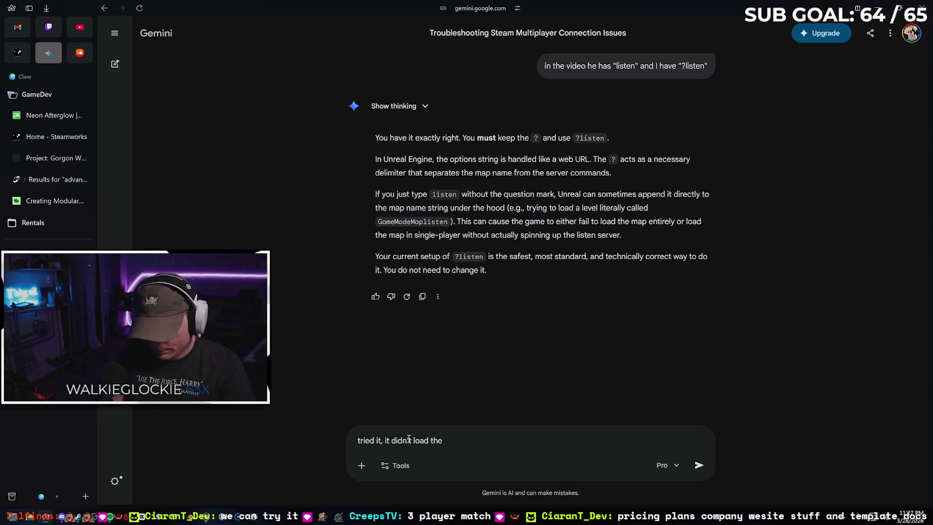
text(main )
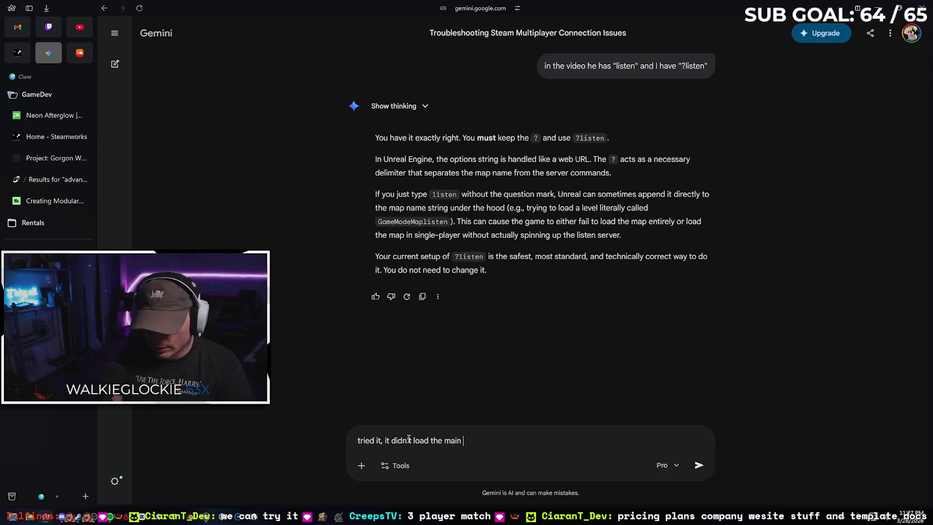
text(level ()
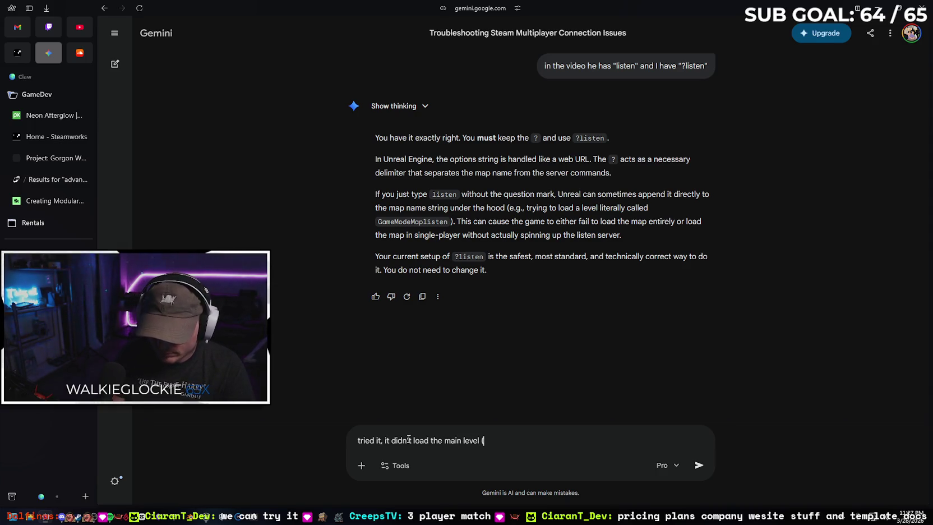
text(I hav)
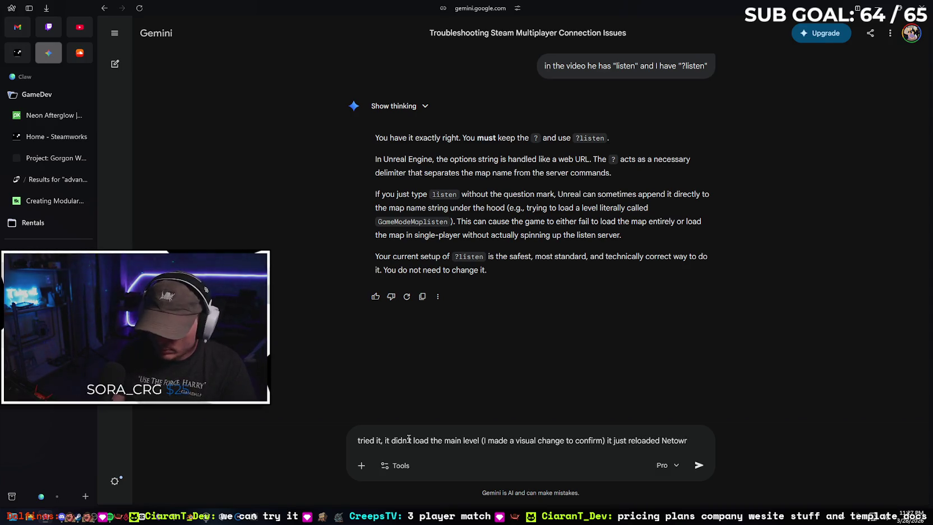
text(Menu level for both players)
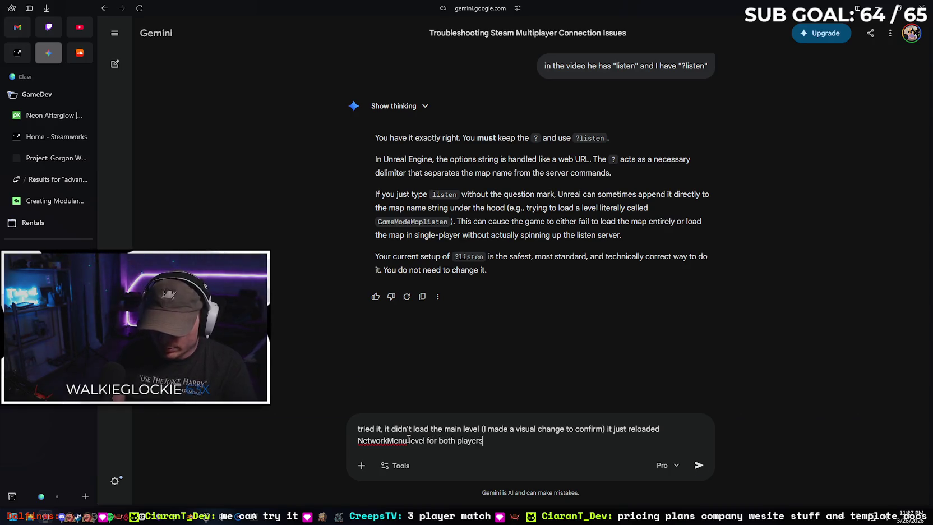
key(Return)
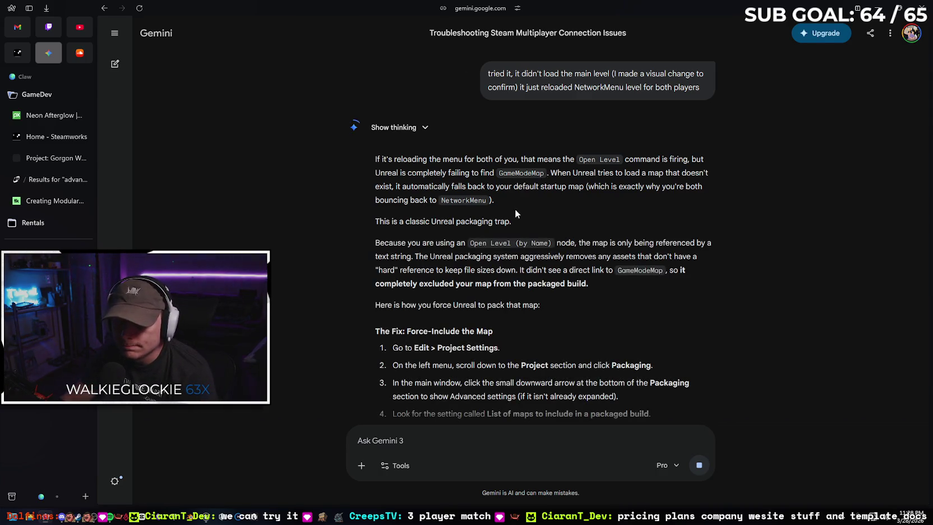
Scroll through Gemini's reply about adding GameModeMap to the packaged maps list
scroll(315, 202, down, 1)
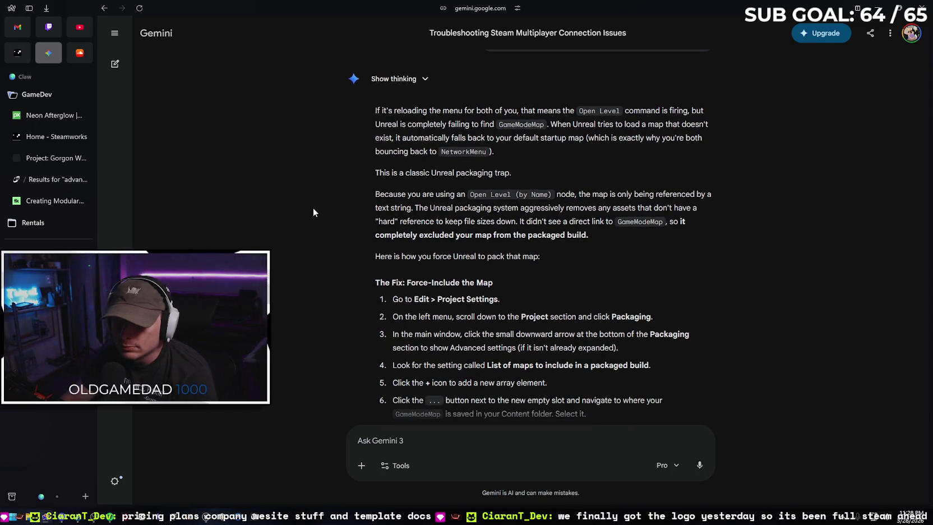
scroll(314, 190, down, 1)
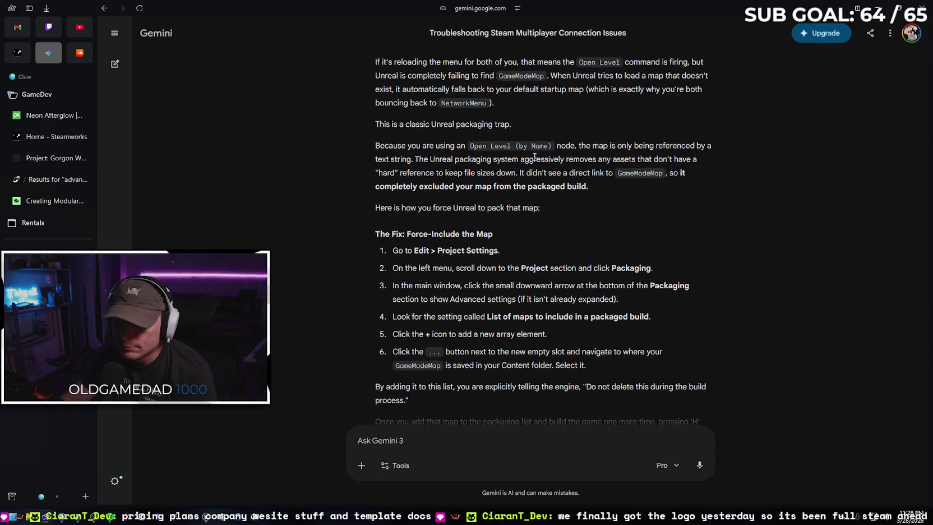
scroll(357, 179, down, 1)
scroll(358, 180, down, 1)
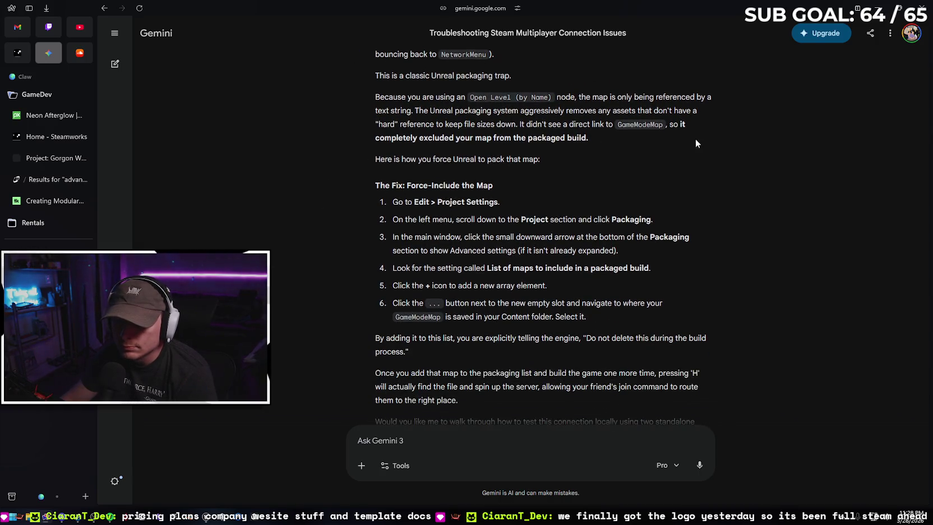
scroll(417, 150, down, 1)
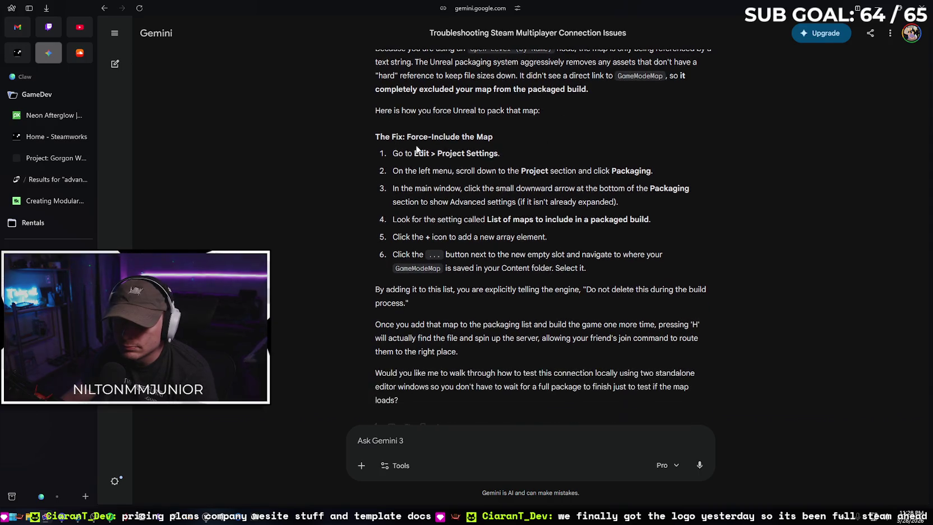
scroll(415, 155, down, 1)
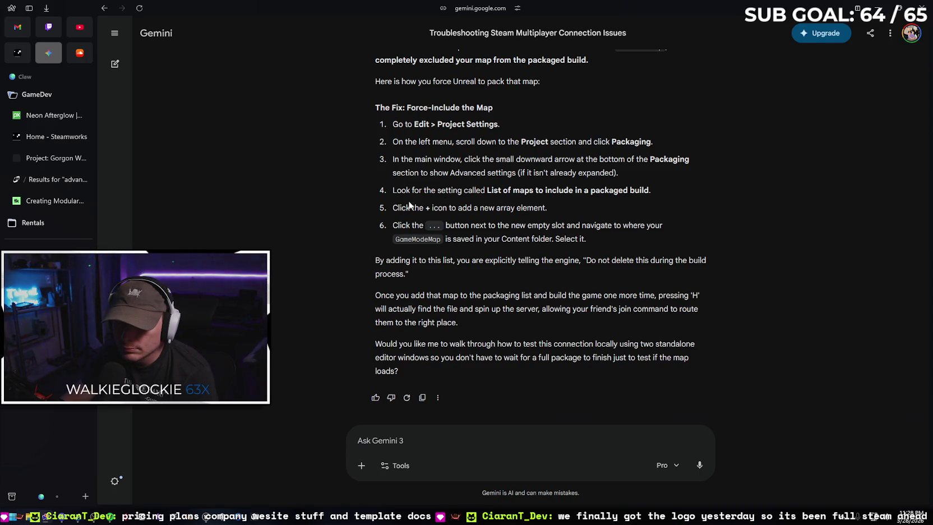
Minimize the browser and look through Unreal Editor's top menus
click(868, 6)
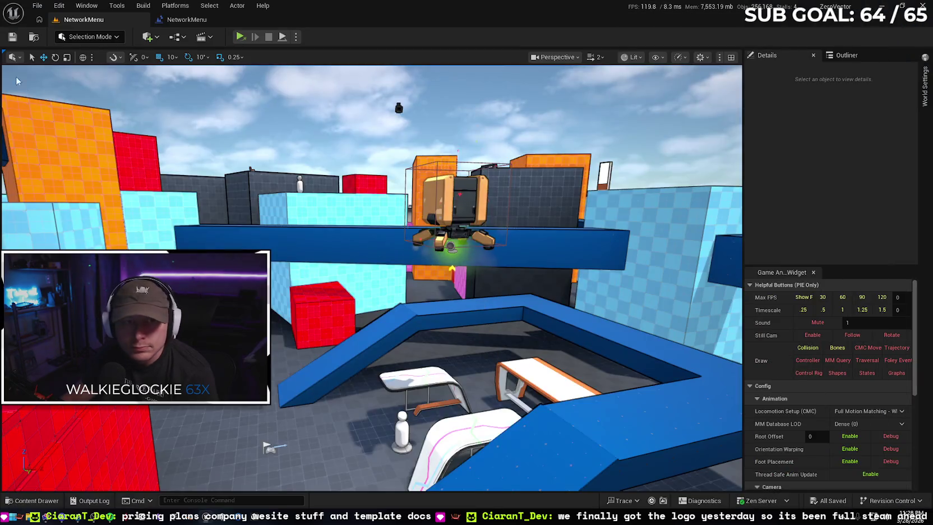
click(37, 7)
mouse_move(88, 5)
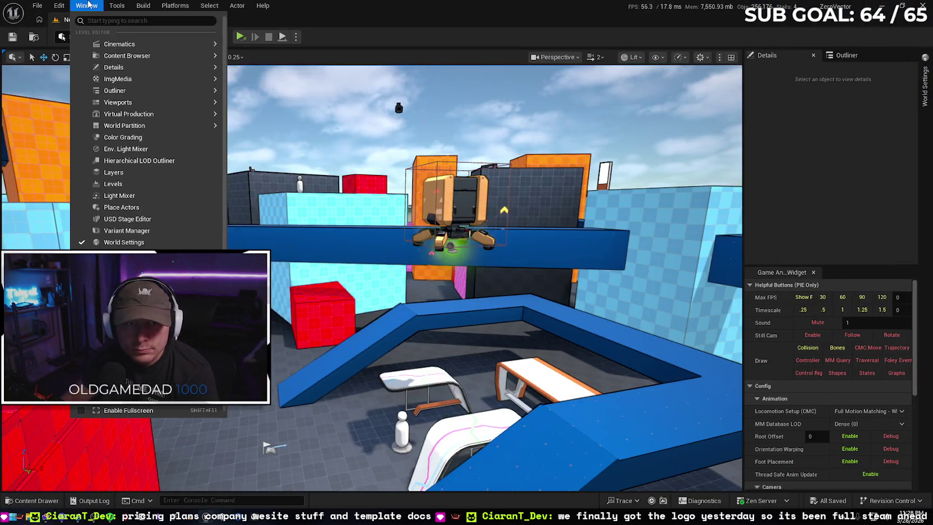
mouse_move(121, 5)
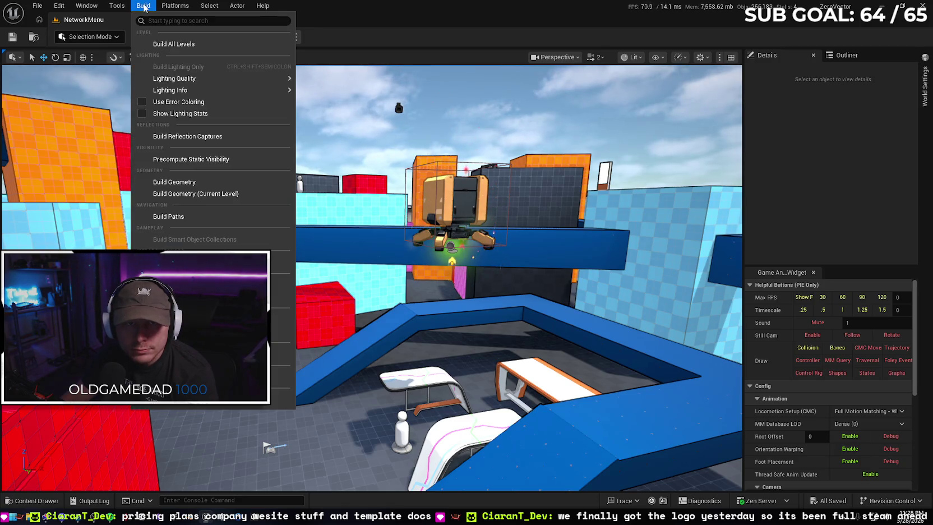
Open Project Settings at the Packaging section and expand its advanced options
mouse_move(58, 5)
click(97, 158)
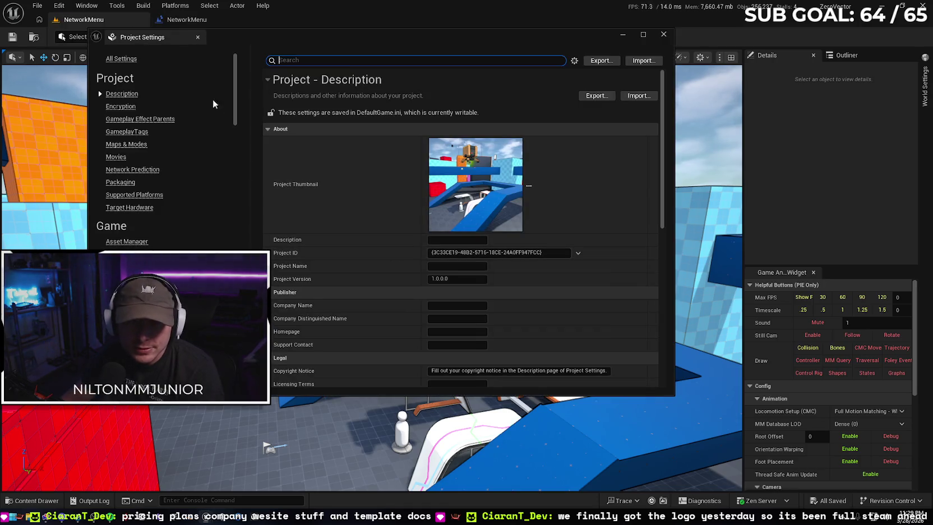
click(117, 182)
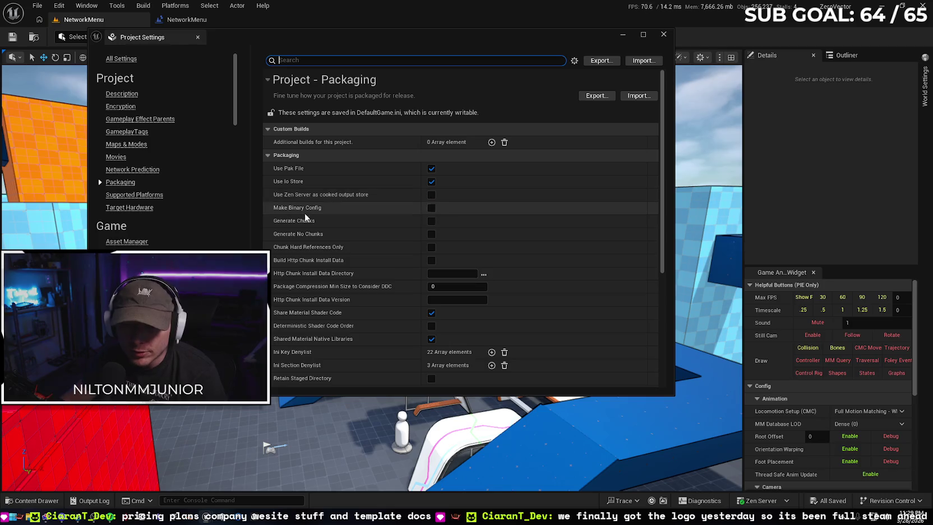
scroll(337, 241, down, 5)
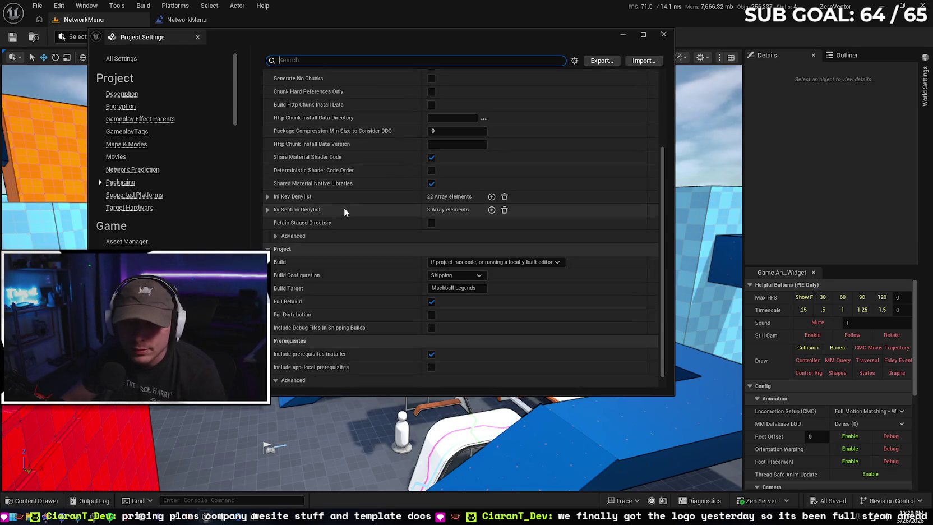
click(275, 236)
Add two empty entries to 'List of maps to include in a packaged build'
scroll(315, 217, down, 2)
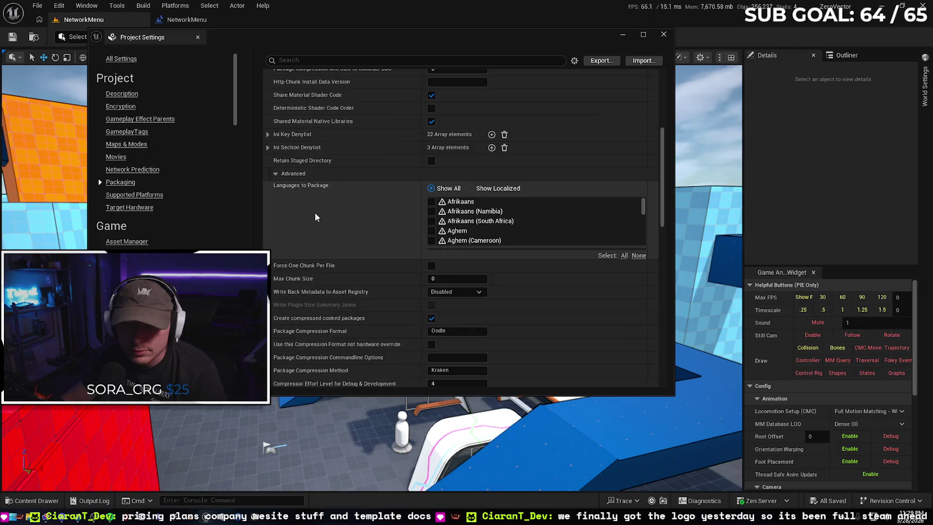
scroll(289, 208, down, 7)
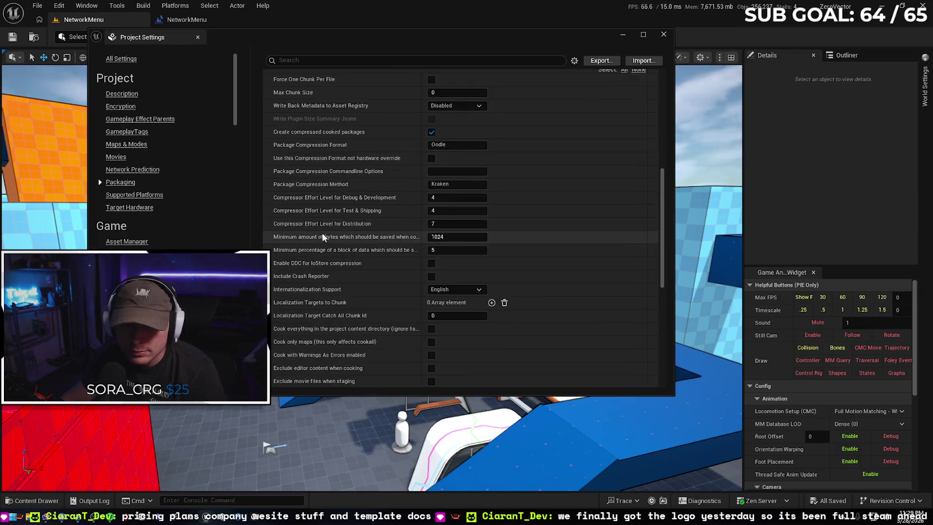
scroll(316, 248, down, 3)
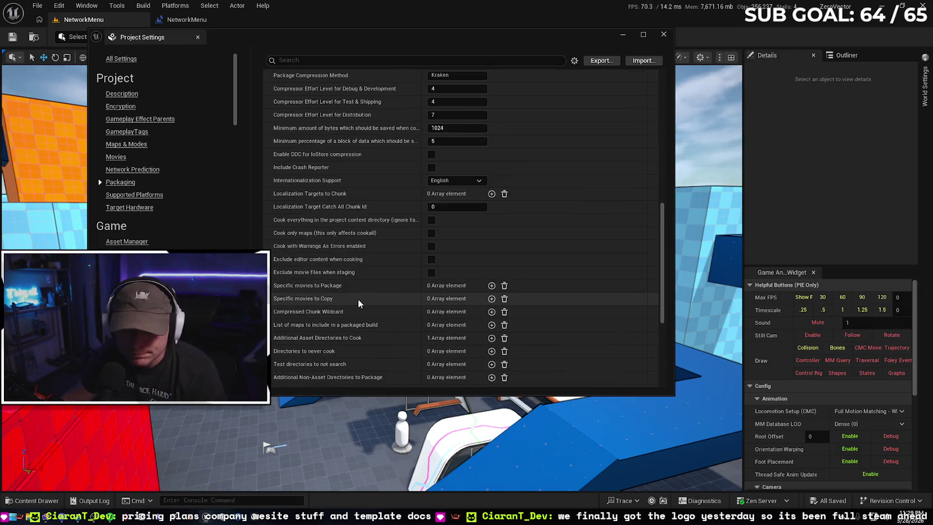
scroll(370, 288, down, 1)
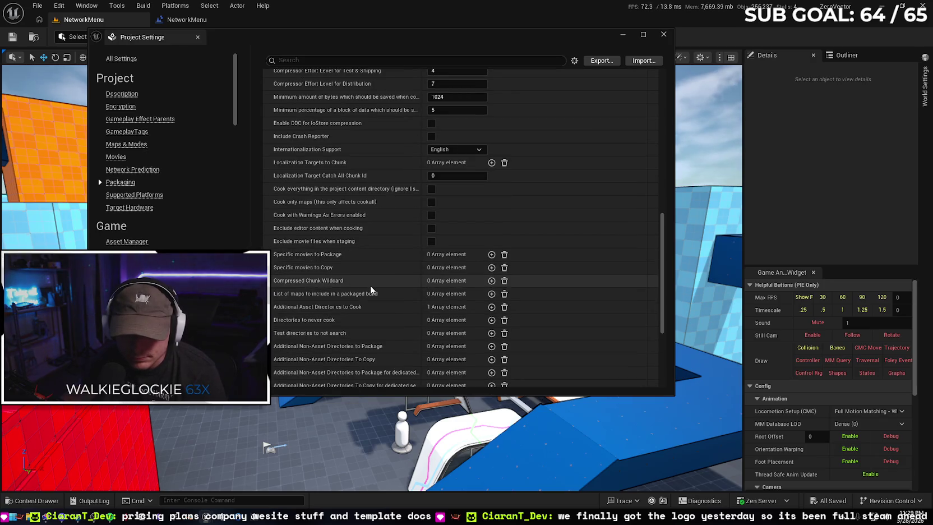
click(491, 294)
click(491, 293)
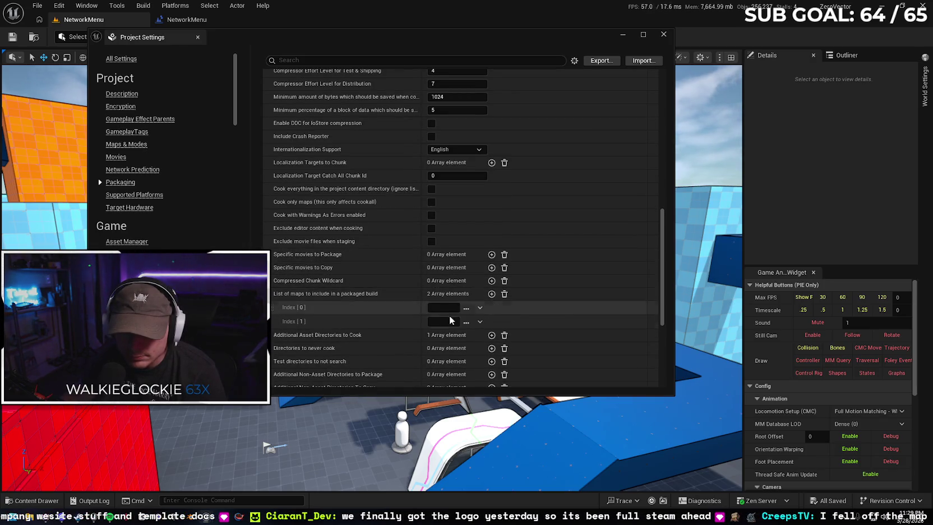
Inspect the first map entry's browse and options controls without picking a file
click(466, 308)
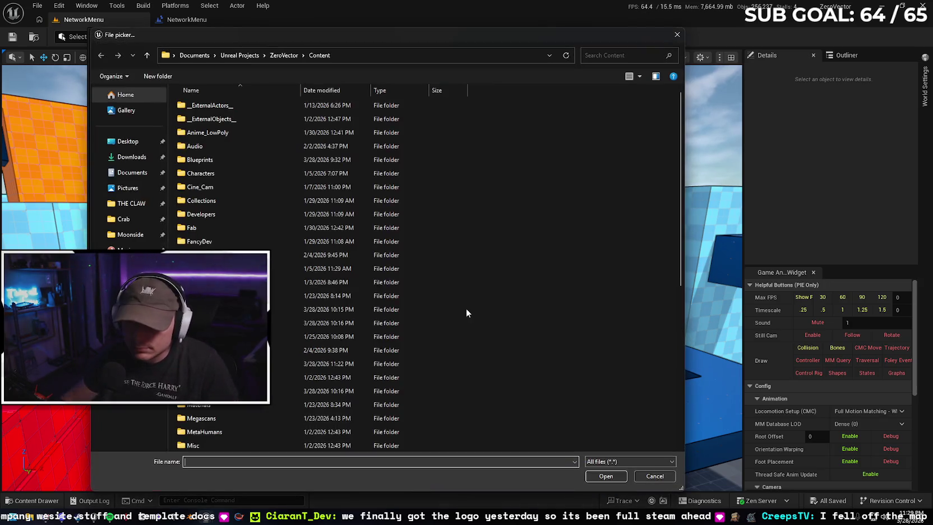
click(677, 34)
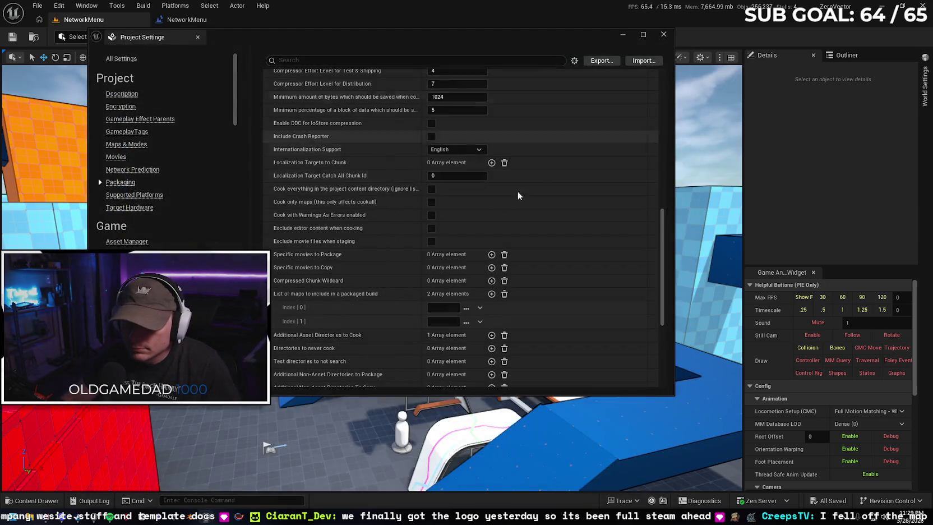
click(480, 308)
click(457, 310)
text(NetworkMenu)
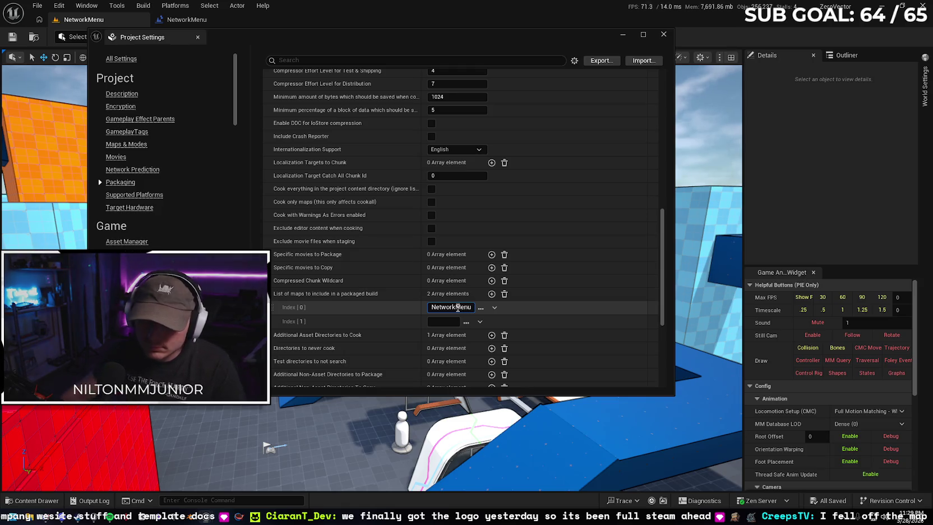
Show the Levels folder in the content browser beside a shortened settings window
click(32, 501)
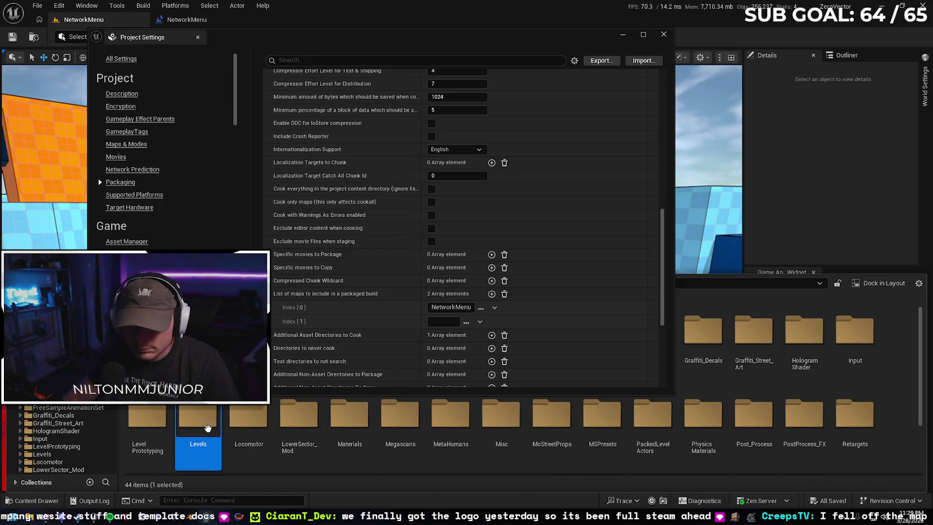
double_click(198, 423)
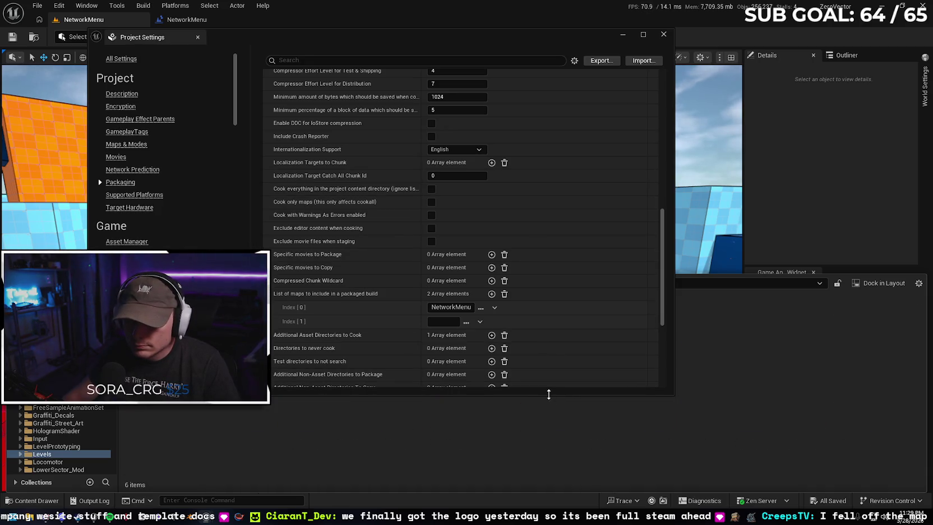
drag(549, 394, 547, 300)
scroll(442, 177, down, 5)
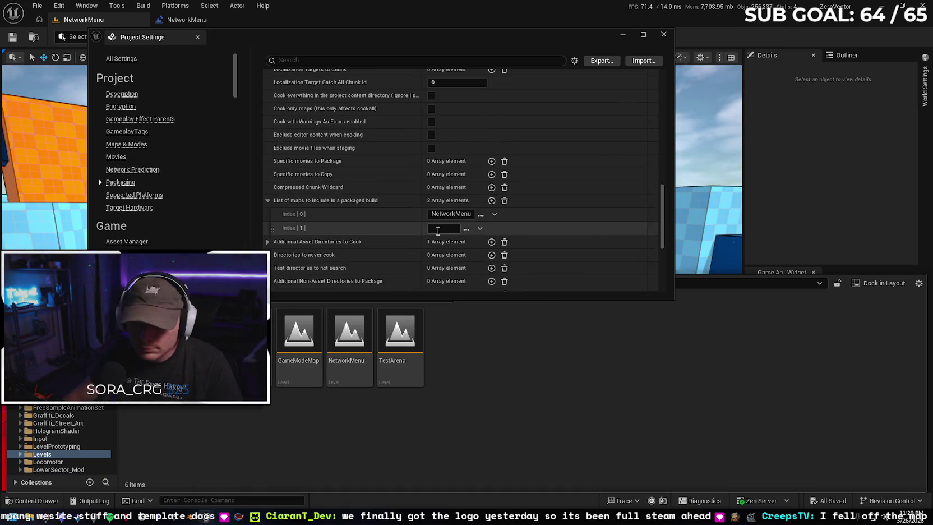
Set map entry [1] to GameModeMap, check the level names, and close Project Settings
click(438, 228)
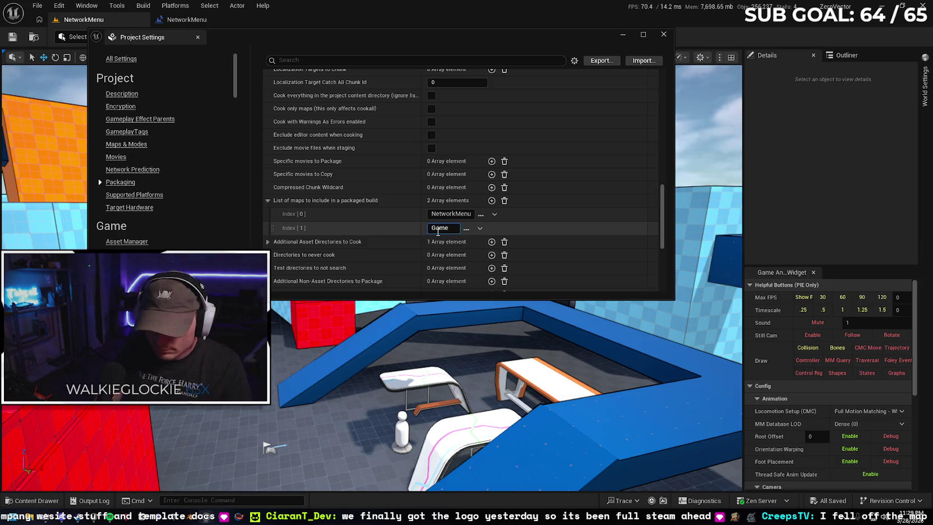
text(GameModeMap)
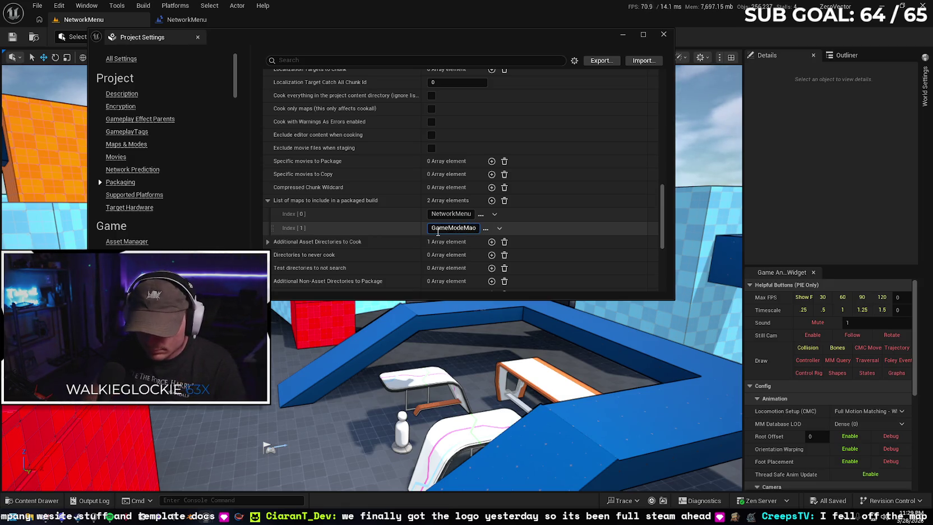
key(Return)
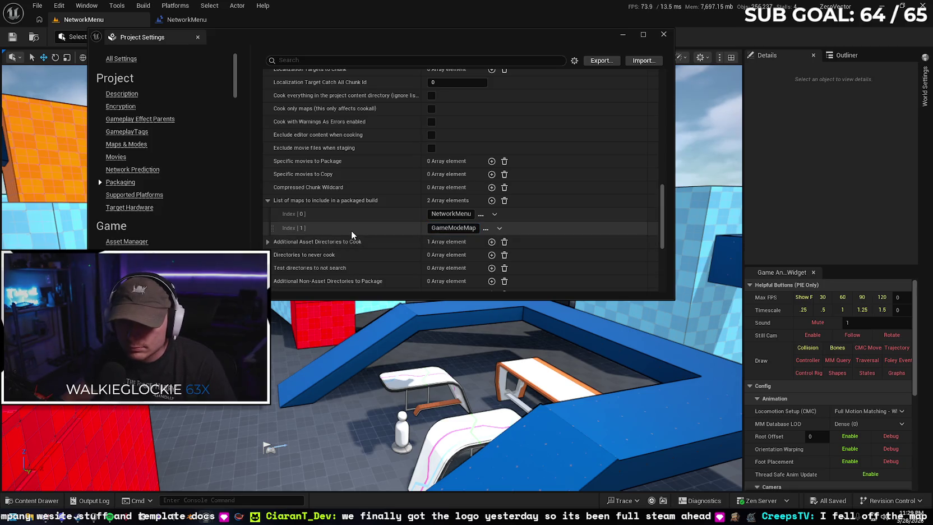
click(34, 501)
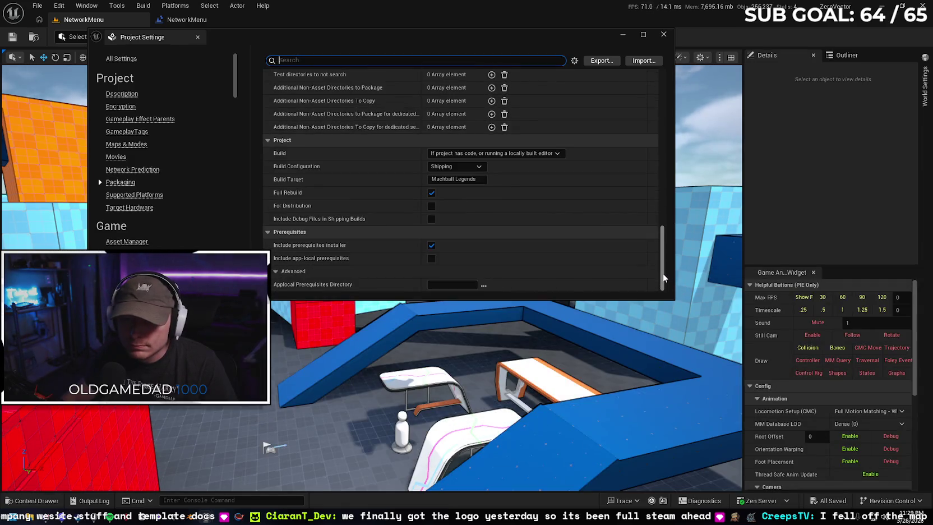
click(664, 36)
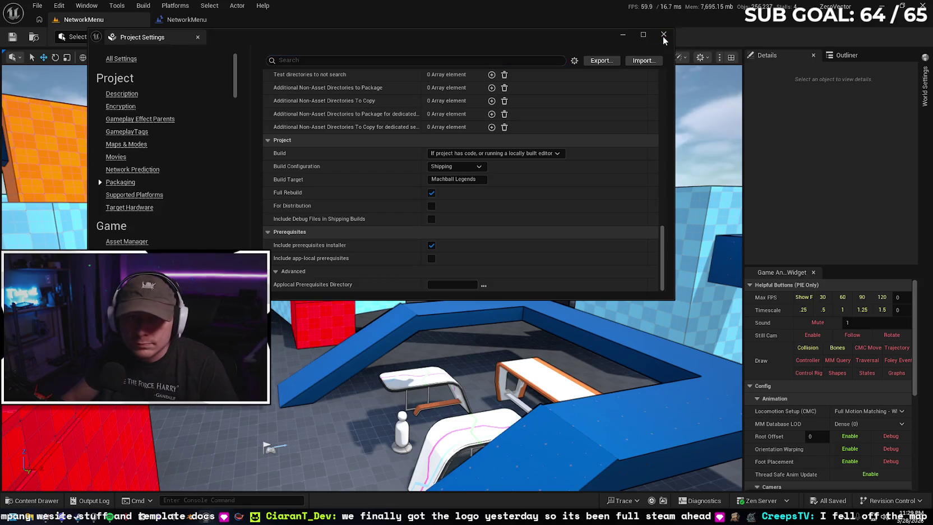
Play the level in the selected viewport, stop with Esc, and fly toward the blue and pink walls
click(296, 37)
click(331, 75)
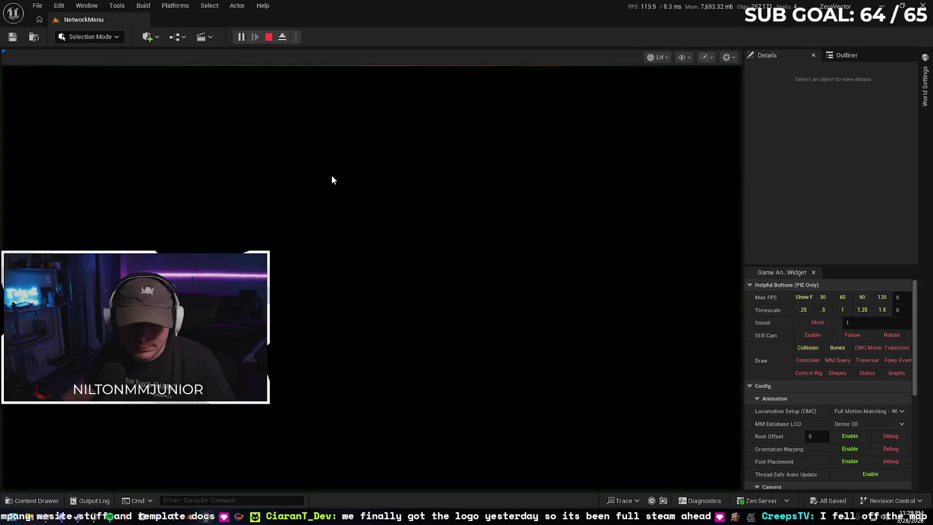
key(Escape)
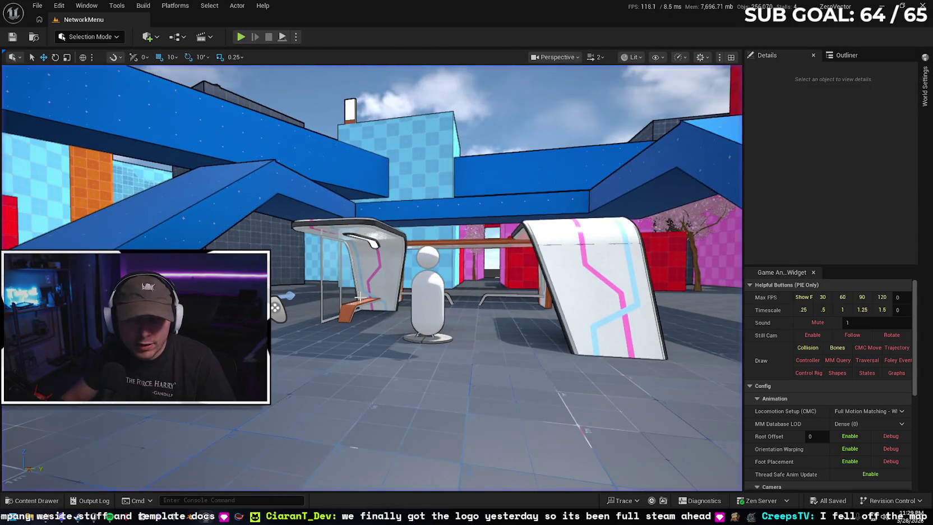
mouse_move(361, 298)
mouse_down()
mouse_move(398, 278)
mouse_move(288, 318)
mouse_up()
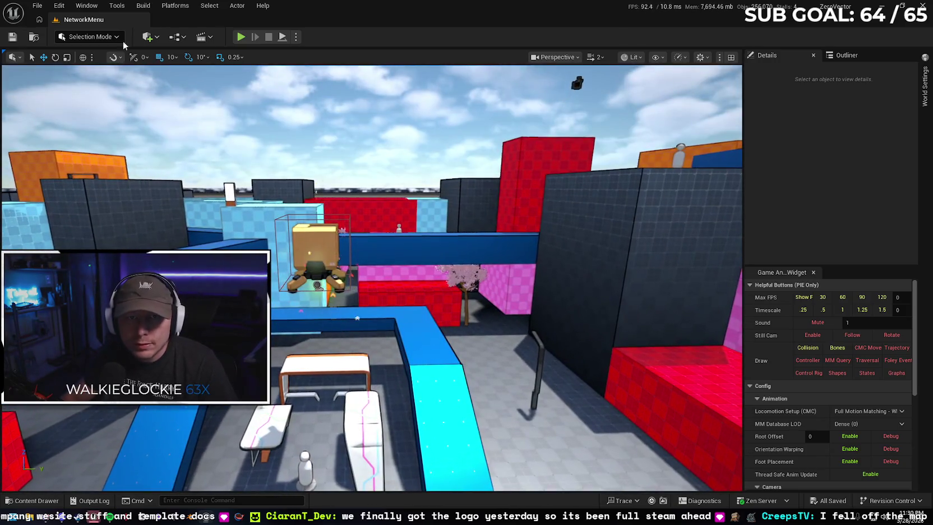
click(143, 6)
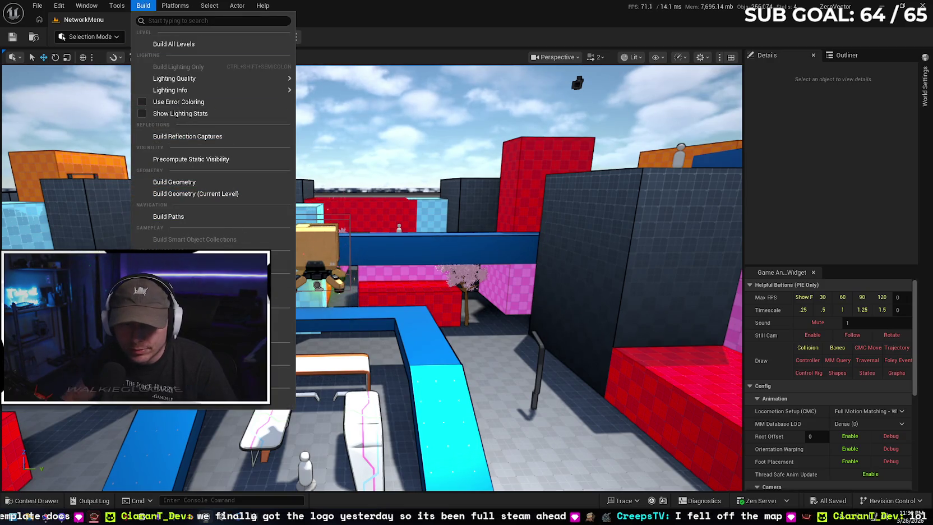
Package the project for Windows into the C:\Builds\MBL folder
mouse_move(175, 5)
mouse_move(232, 99)
click(325, 101)
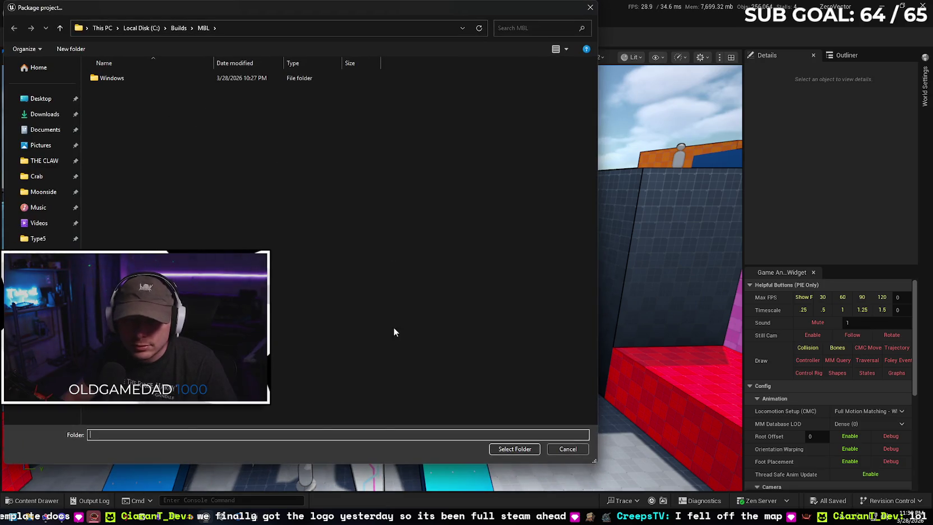
click(499, 449)
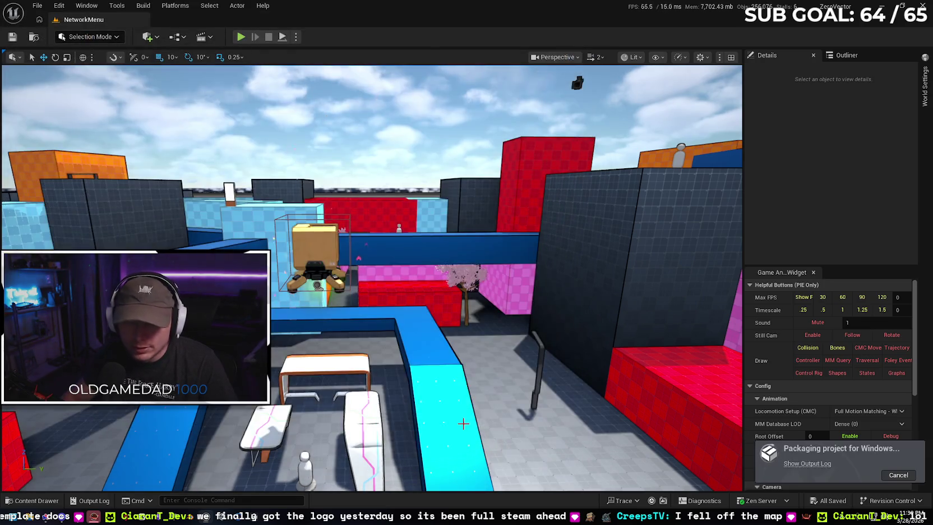
key(super+e)
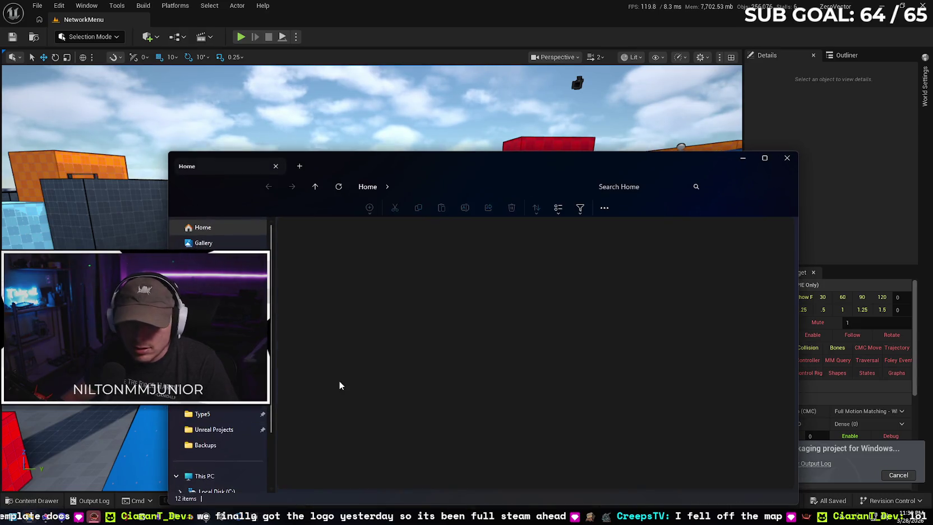
Browse to the C drive, and skip the music player to the next song
click(213, 426)
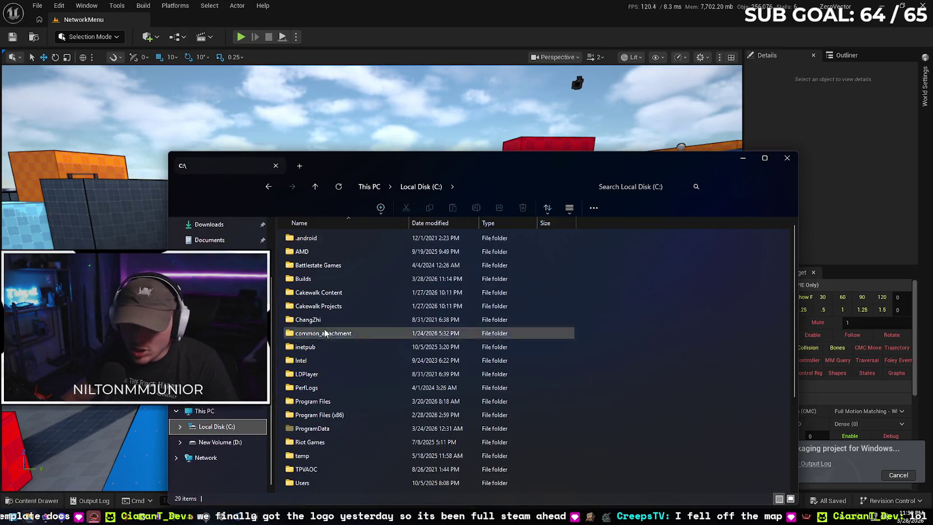
key(alt+Tab)
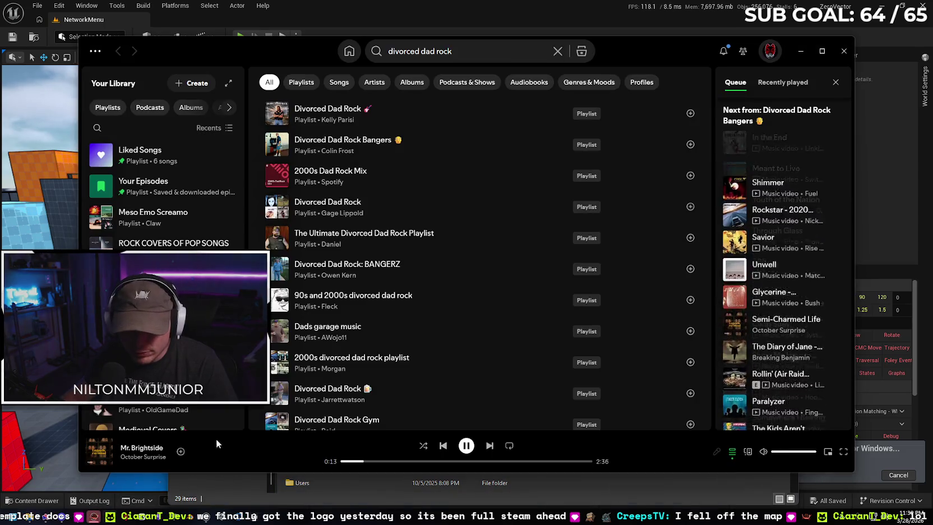
click(489, 445)
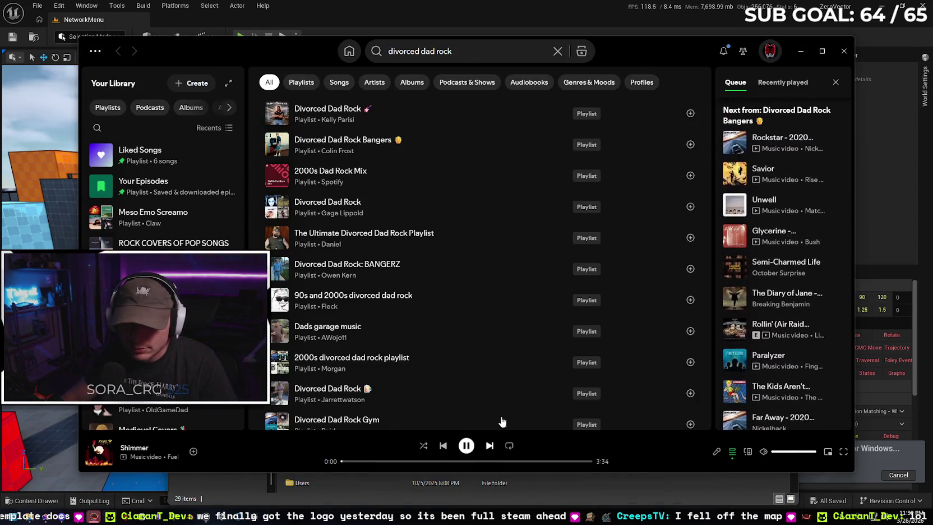
click(797, 57)
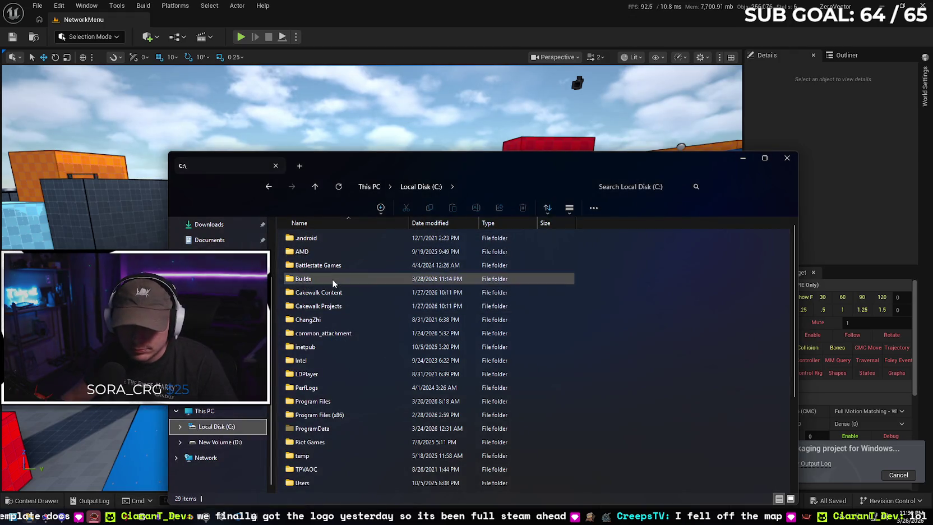
Delete the old MBL zip from C:\Builds and return to the editor's level view
double_click(332, 279)
click(337, 278)
key(Delete)
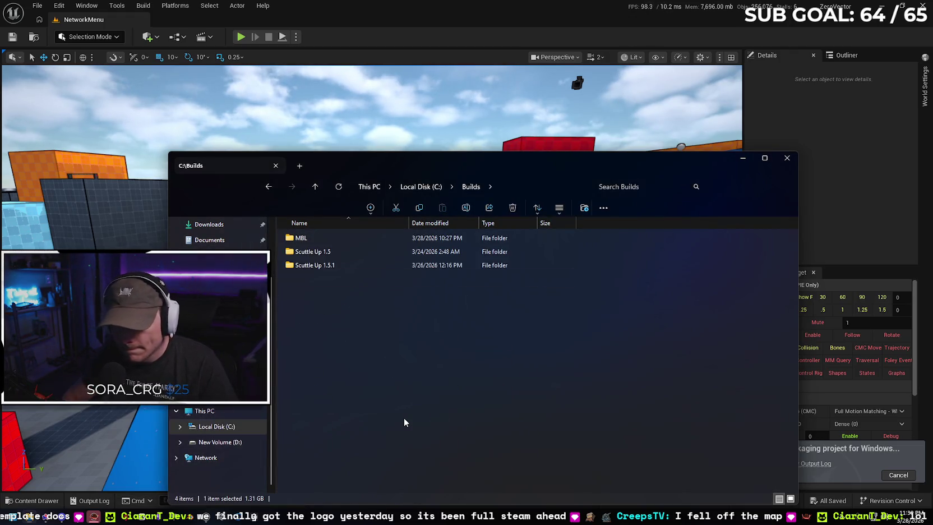
click(742, 158)
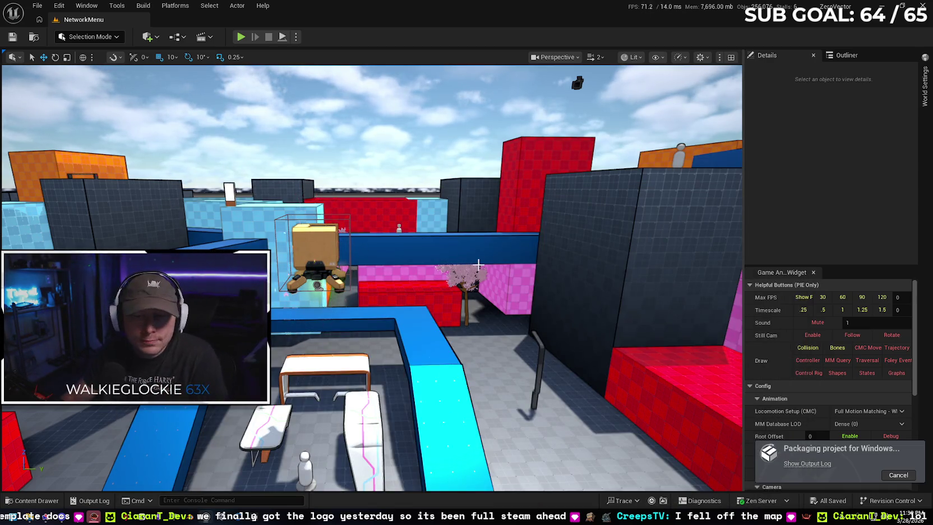
drag(549, 294, 512, 291)
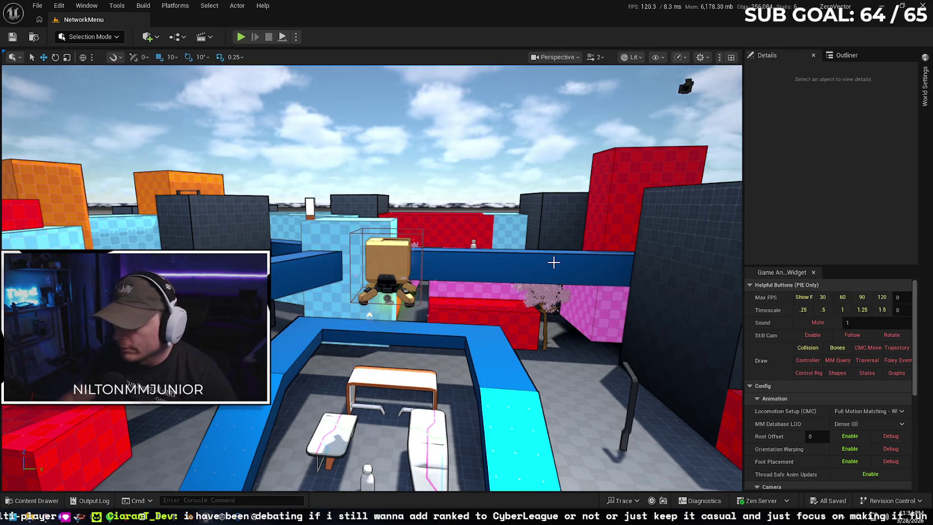
Launch ZeroVector.exe from C:\Builds\MBL\Windows
click(207, 516)
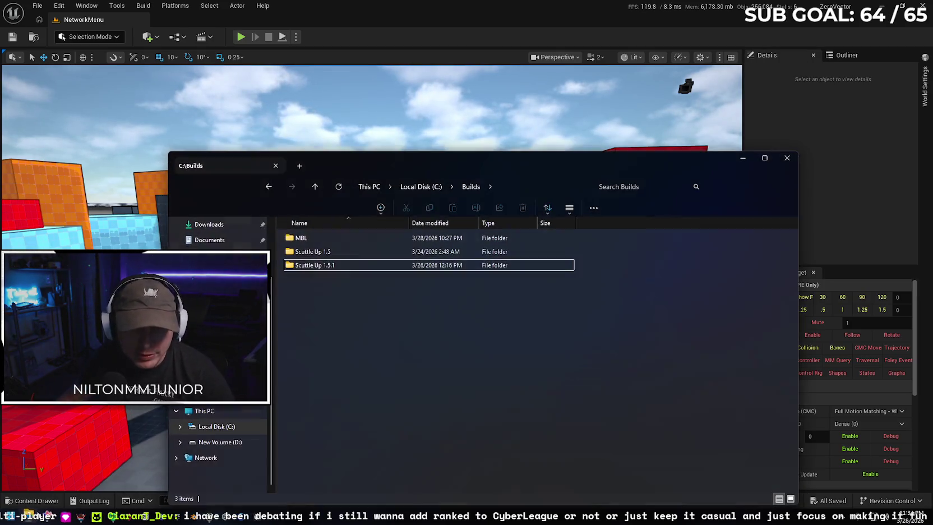
double_click(365, 240)
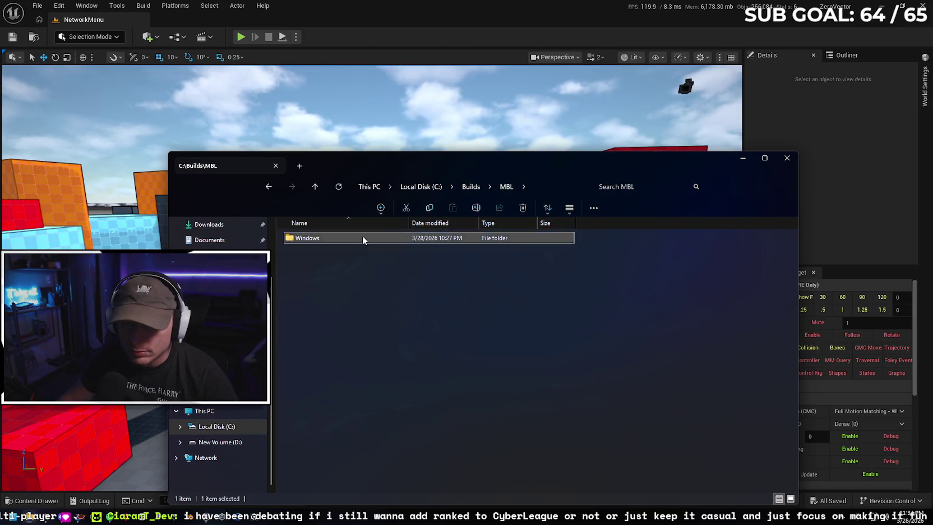
double_click(362, 238)
double_click(336, 294)
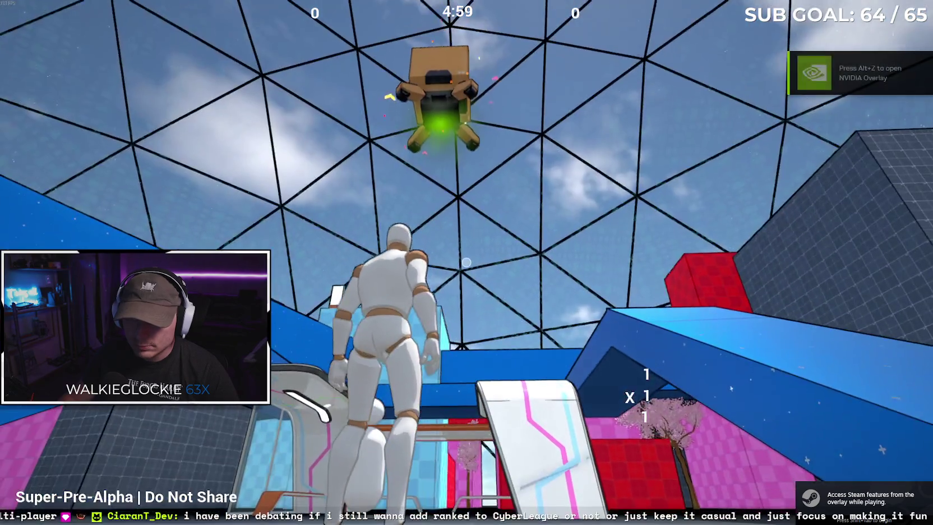
Close the running ZeroVector game from the taskbar and navigate back to C:\Builds
key(super)
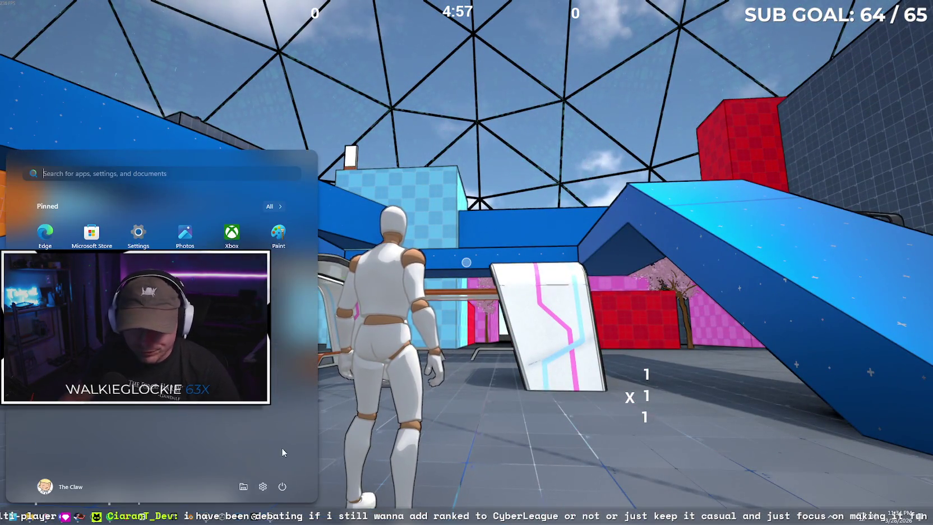
right_click(273, 520)
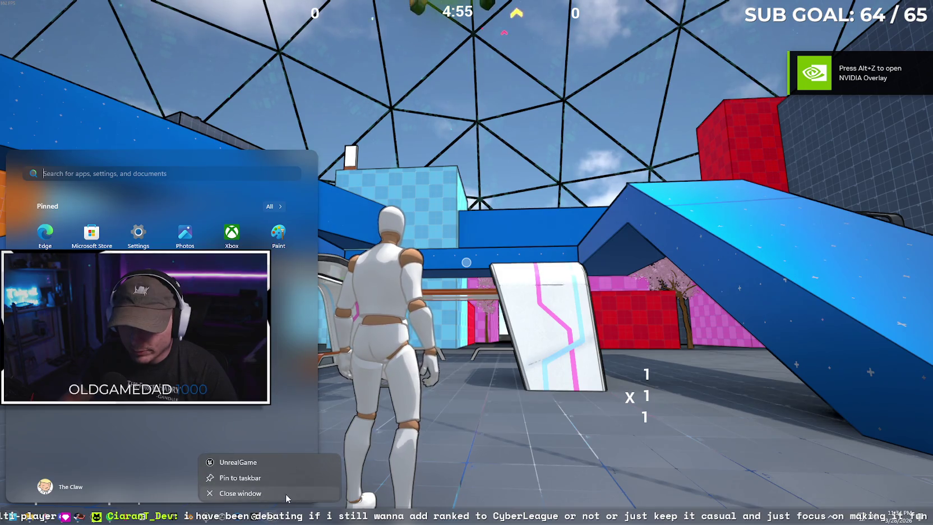
click(286, 494)
click(430, 360)
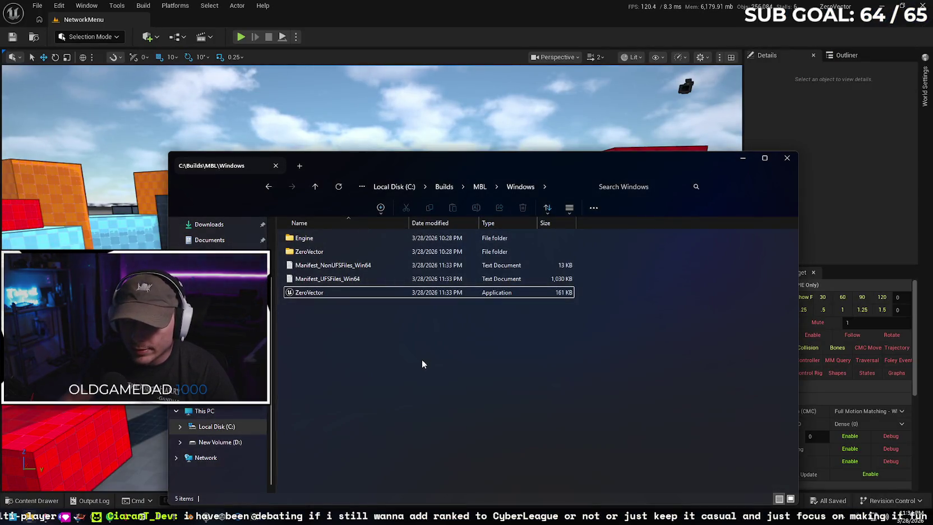
key(alt+Left)
key(alt+Left)
right_click(344, 236)
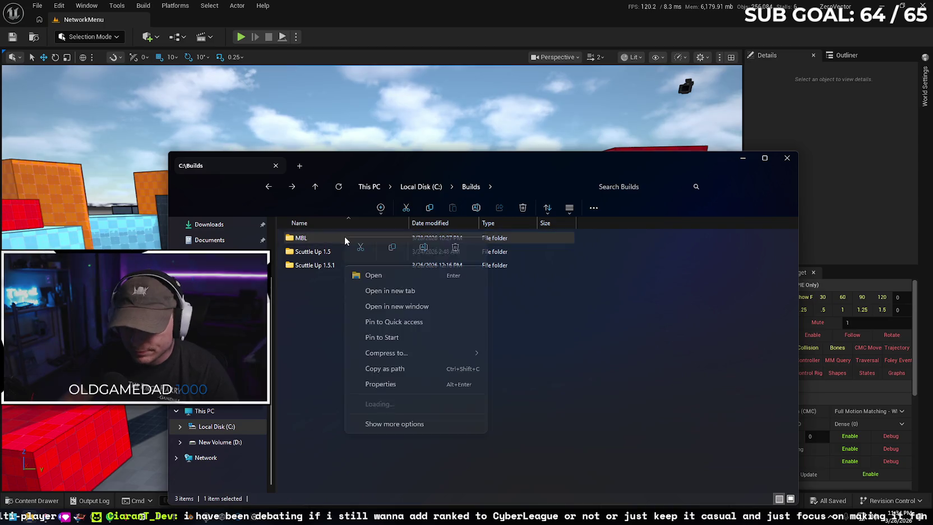
Compress the MBL folder with Compress to > ZIP File
click(344, 260)
right_click(342, 240)
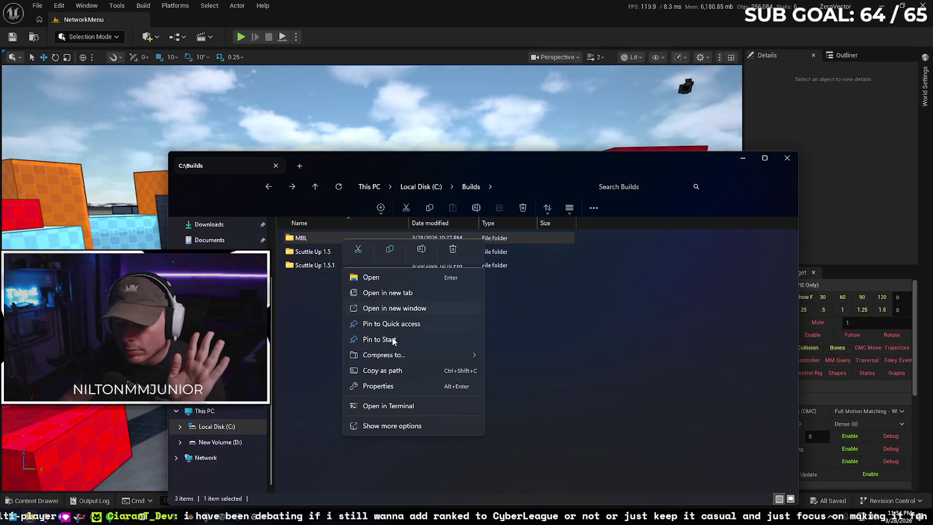
mouse_move(423, 356)
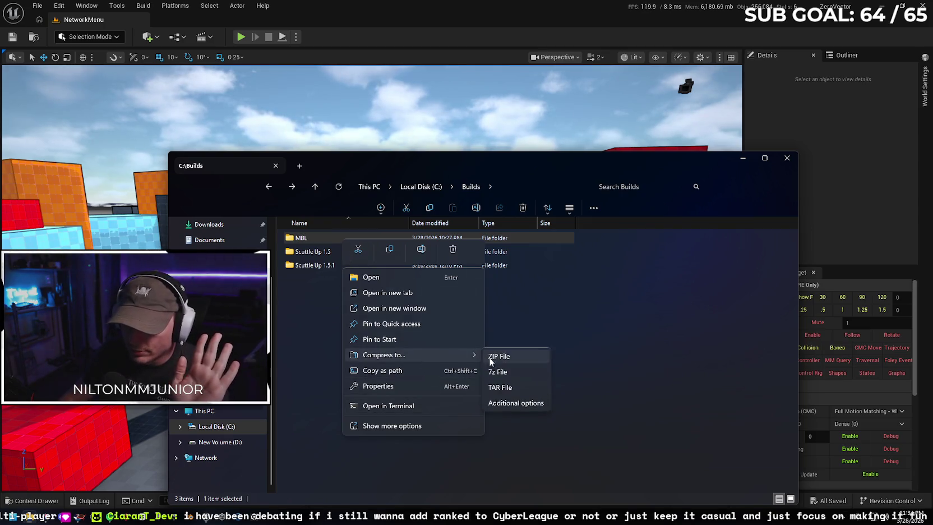
click(500, 357)
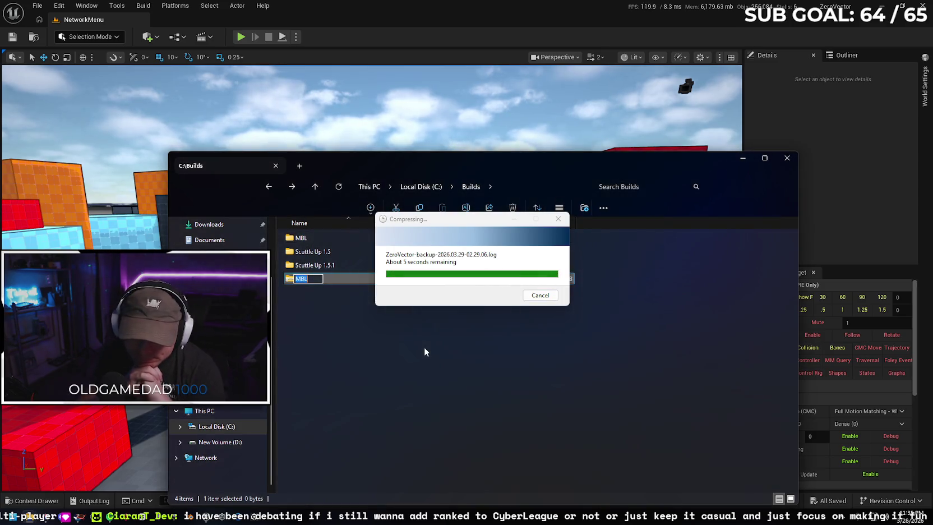
Keep the new zip named MBL, then move an old Google Drive file to the trash
click(434, 351)
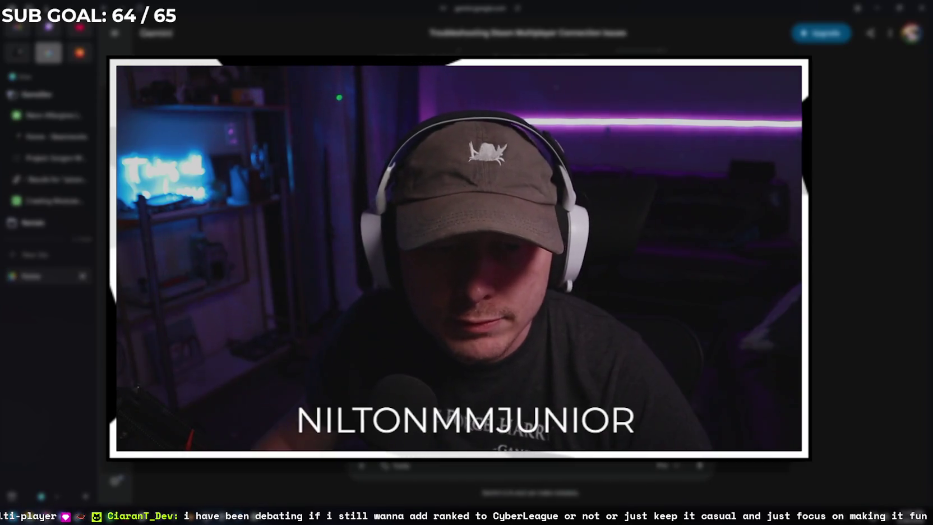
click(31, 275)
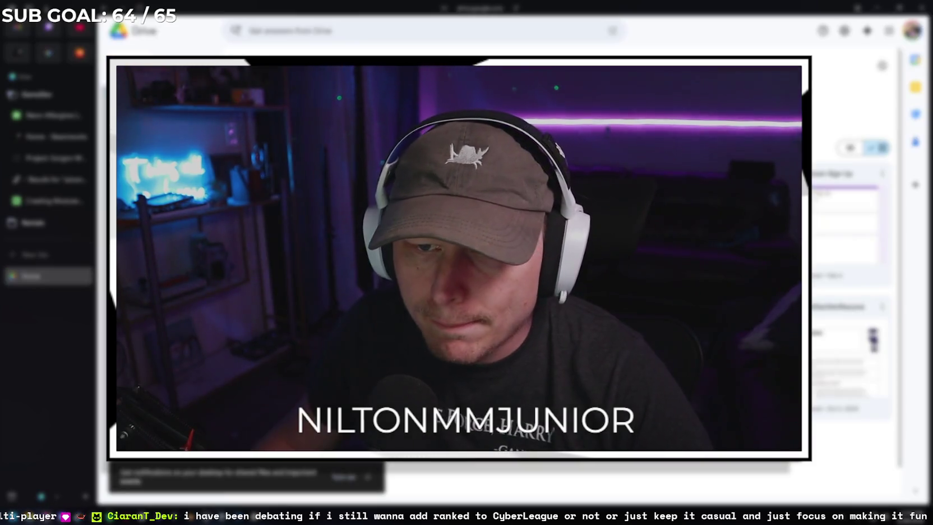
click(912, 31)
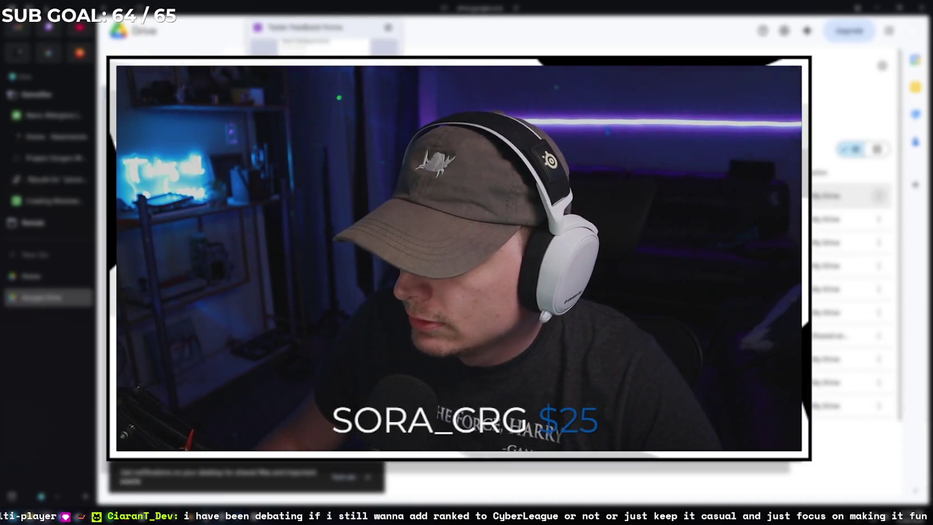
click(841, 349)
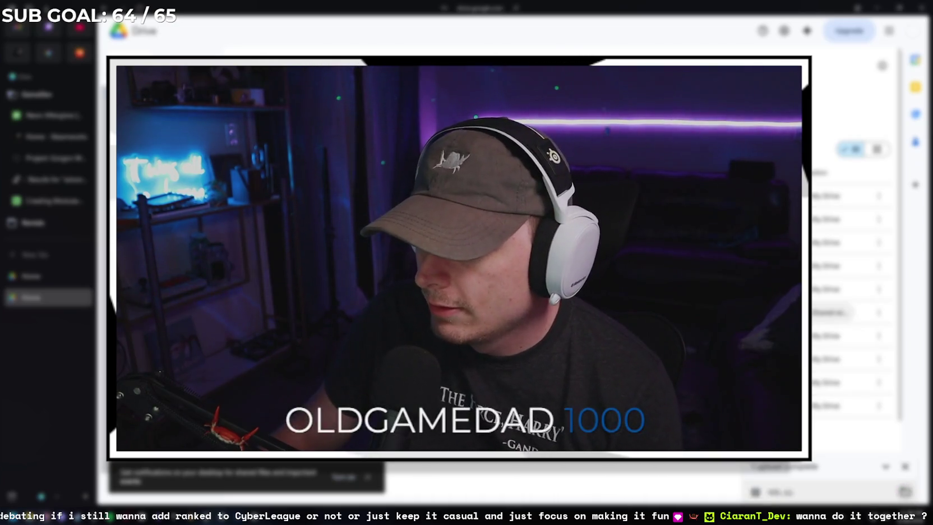
Open another Drive folder and show a listed file's More actions menu
click(904, 492)
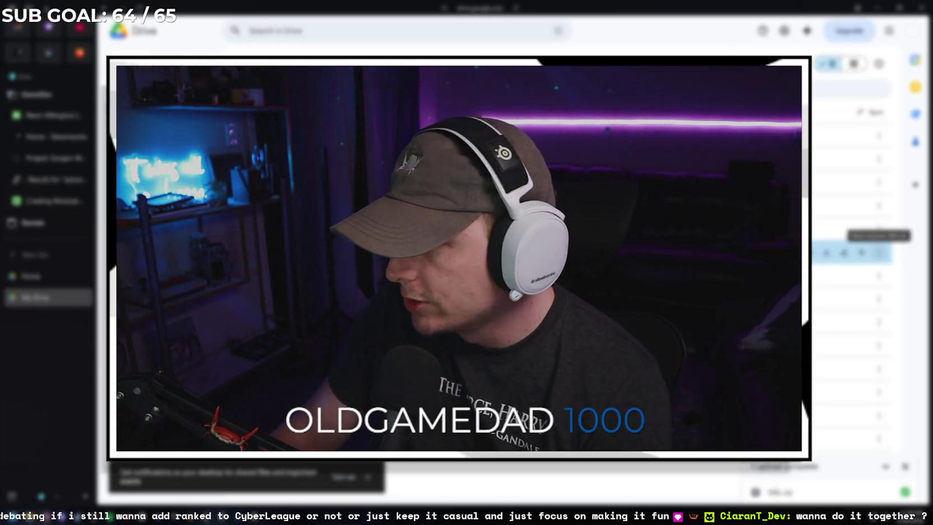
click(880, 253)
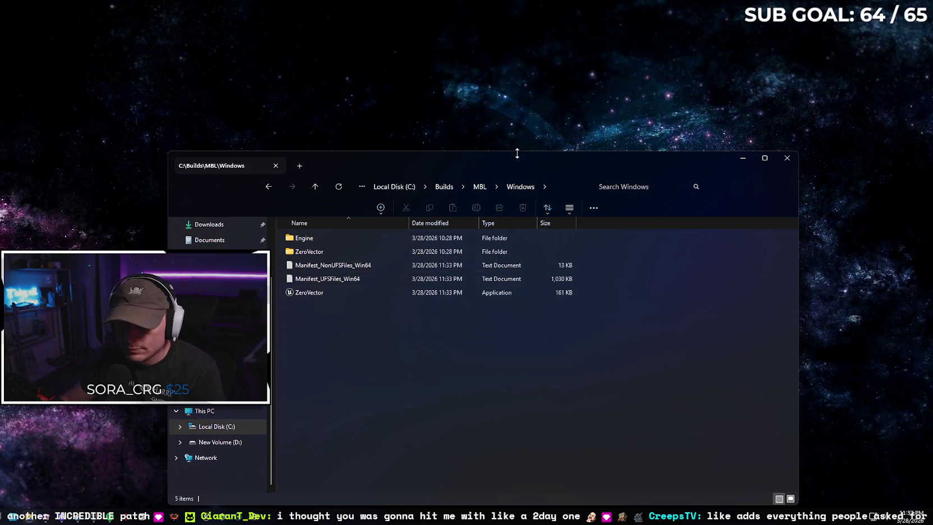
drag(522, 160, 552, 99)
Launch the packaged ZeroVector build, throw the orb, and climb the cyan and light-blue walls
double_click(378, 231)
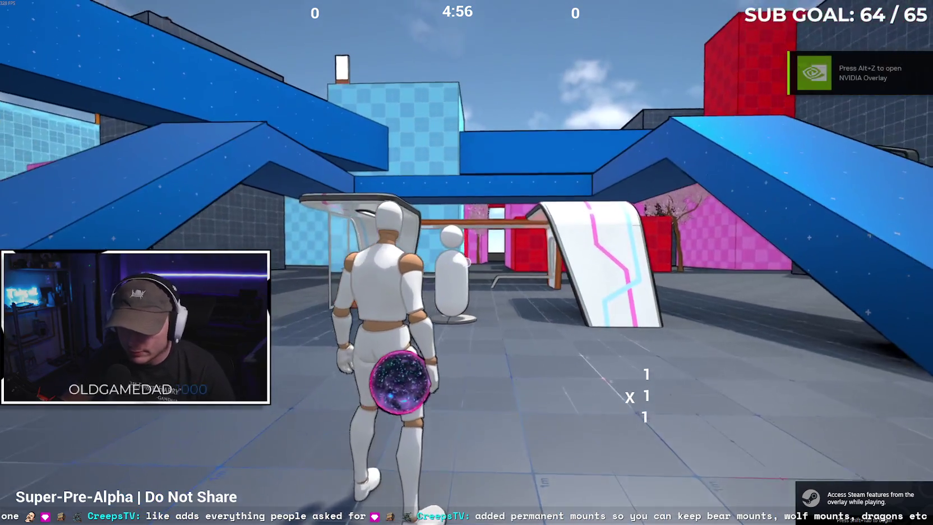
click(466, 263)
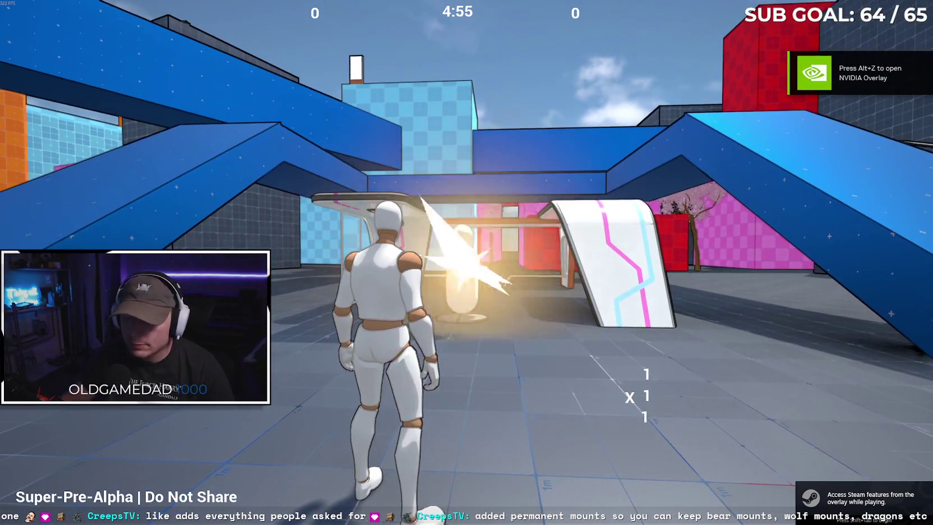
key(w)
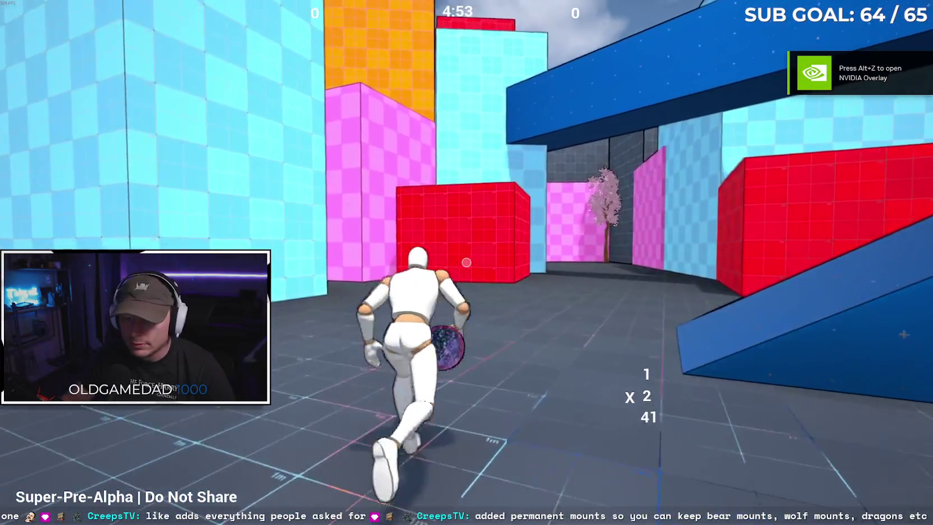
key(space)
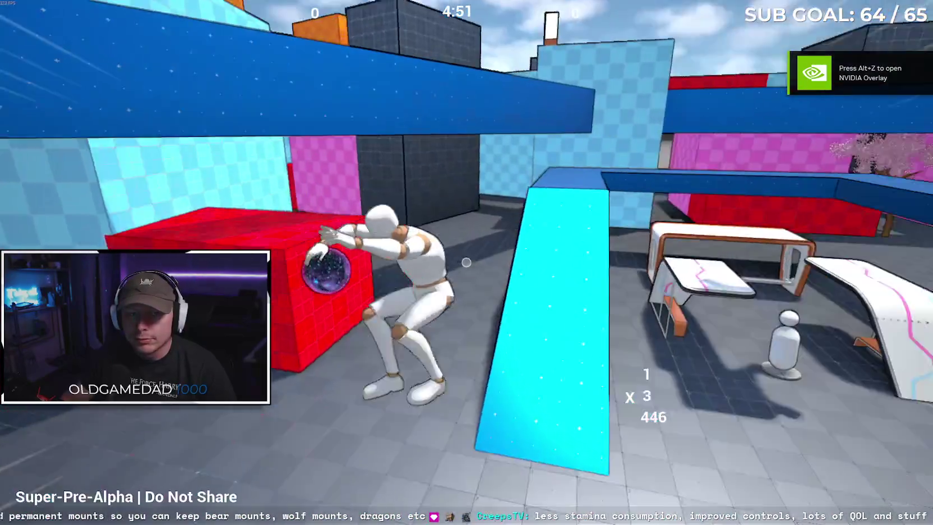
key(space)
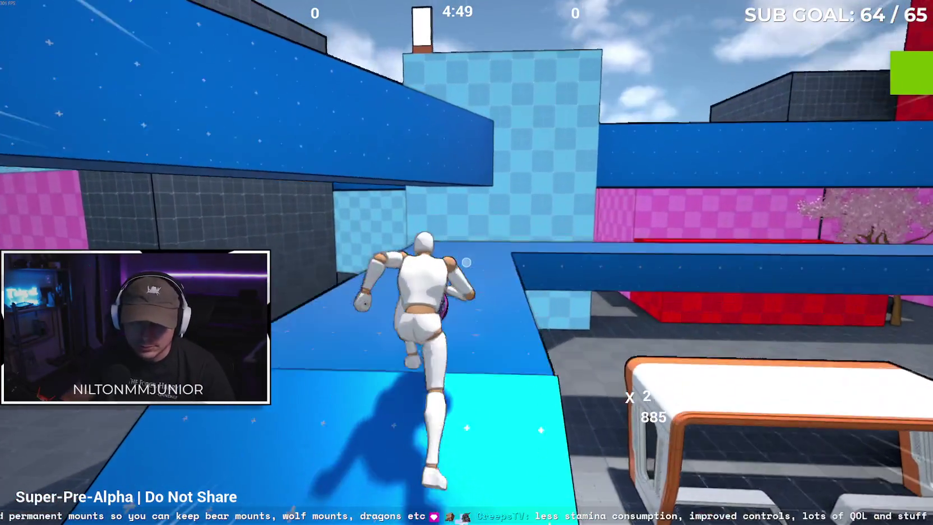
key(space)
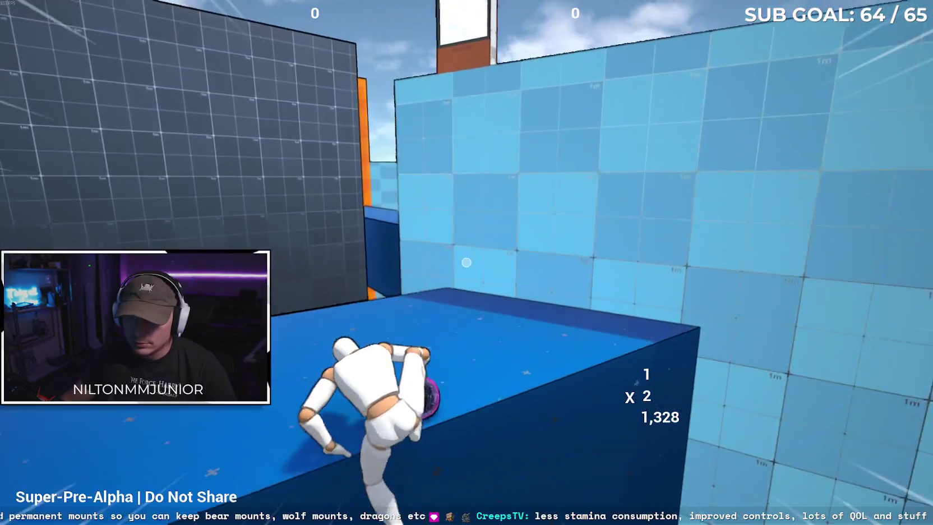
Run the blue walkway, top the orange wall, and traverse the blue beams to grab the ball
key(w)
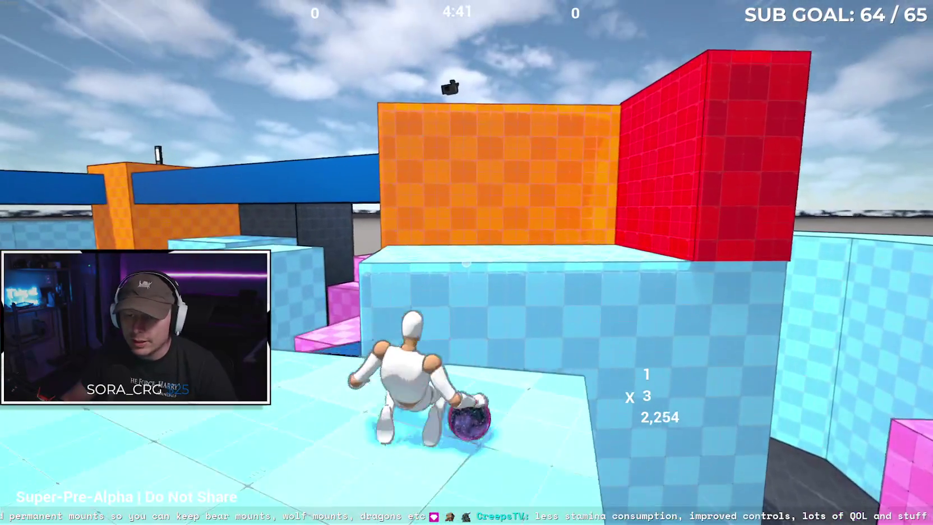
key(w)
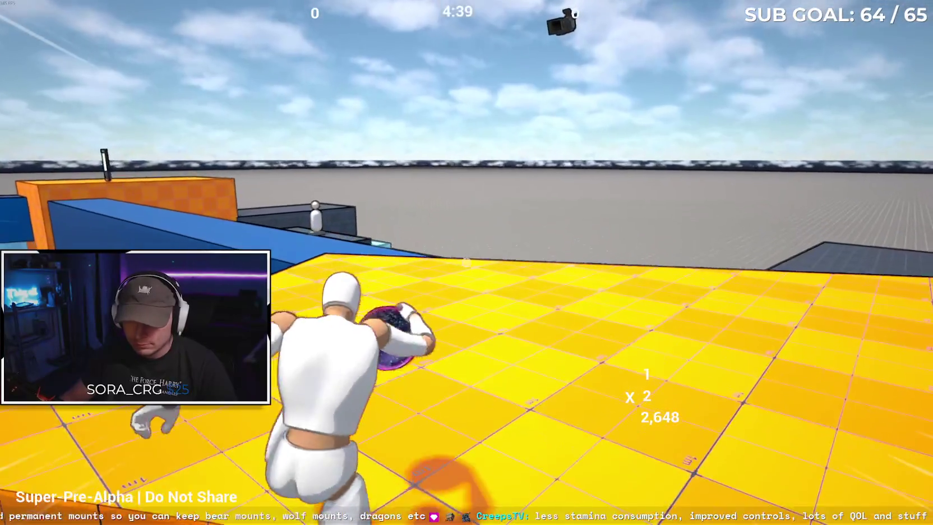
key(w)
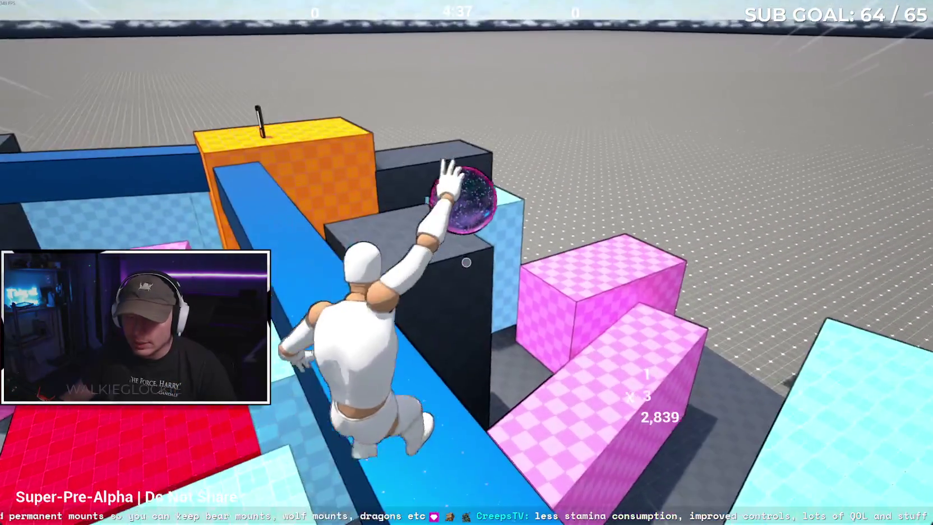
key(w)
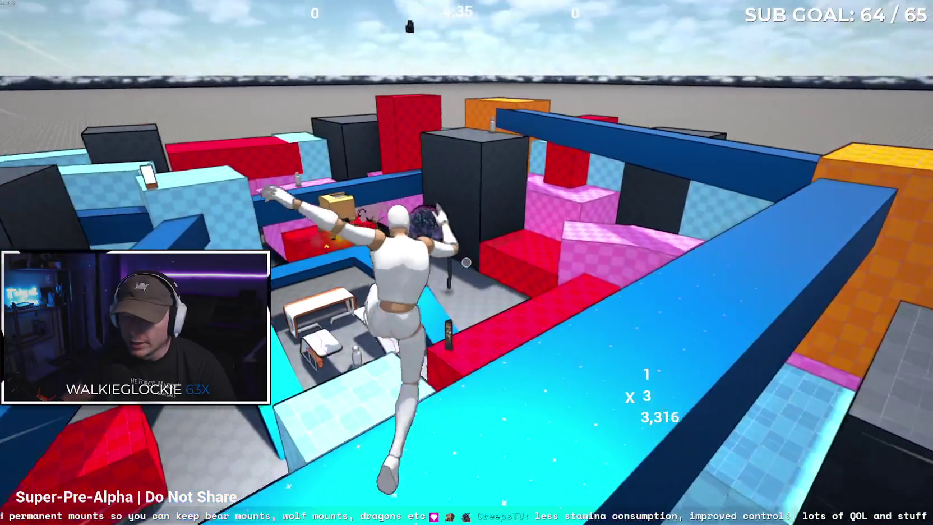
key(w)
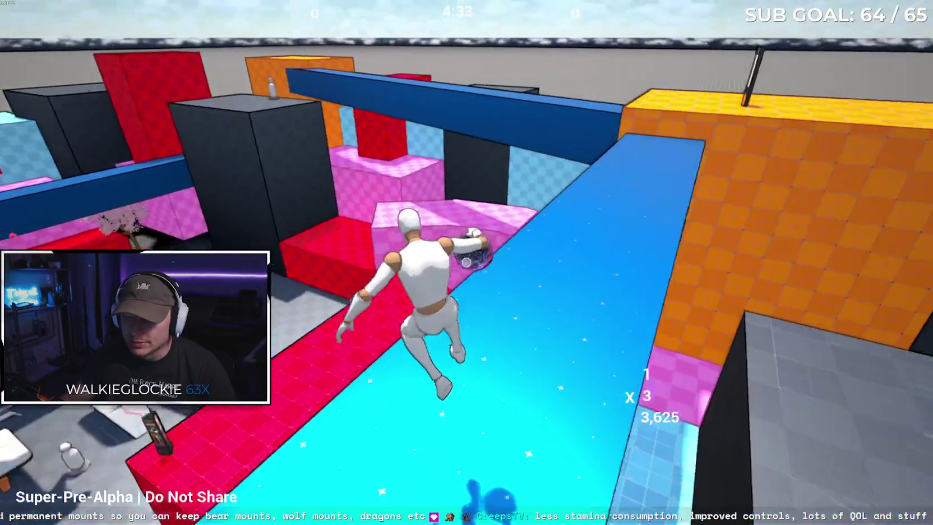
key(space)
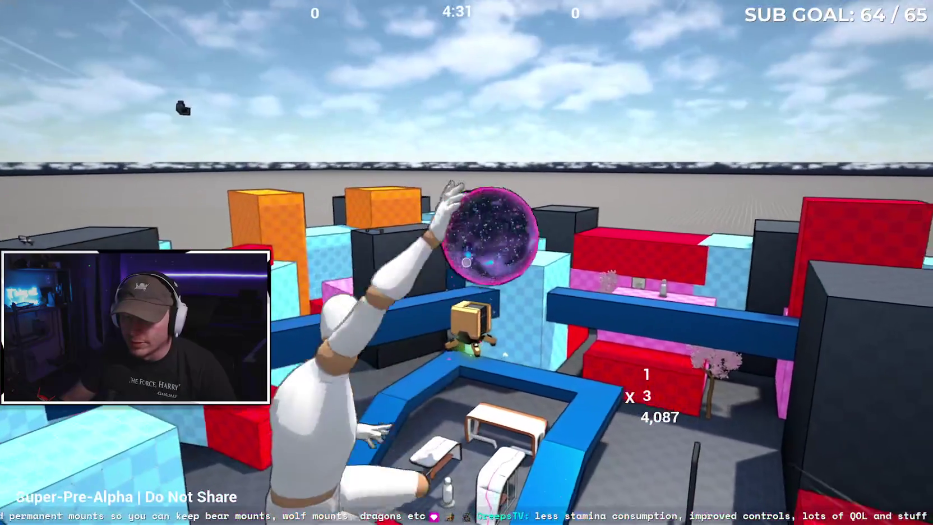
key(w)
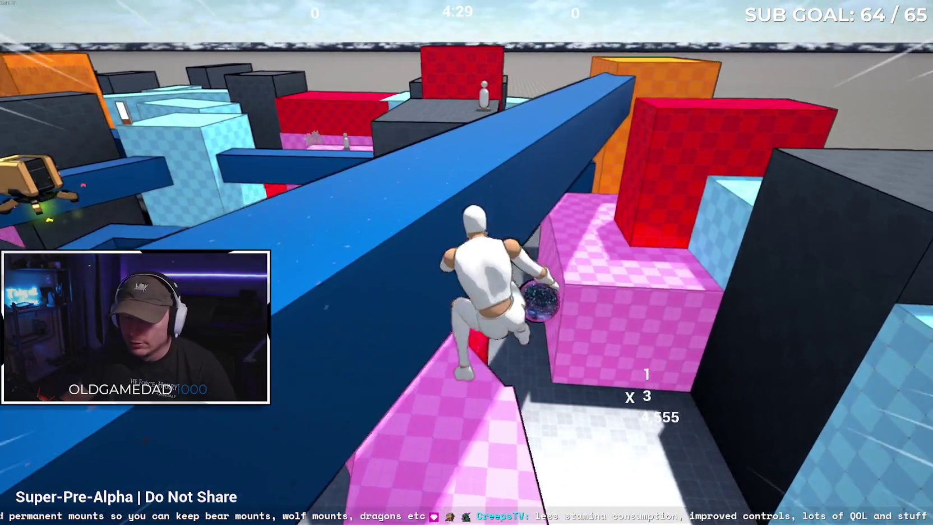
key(w)
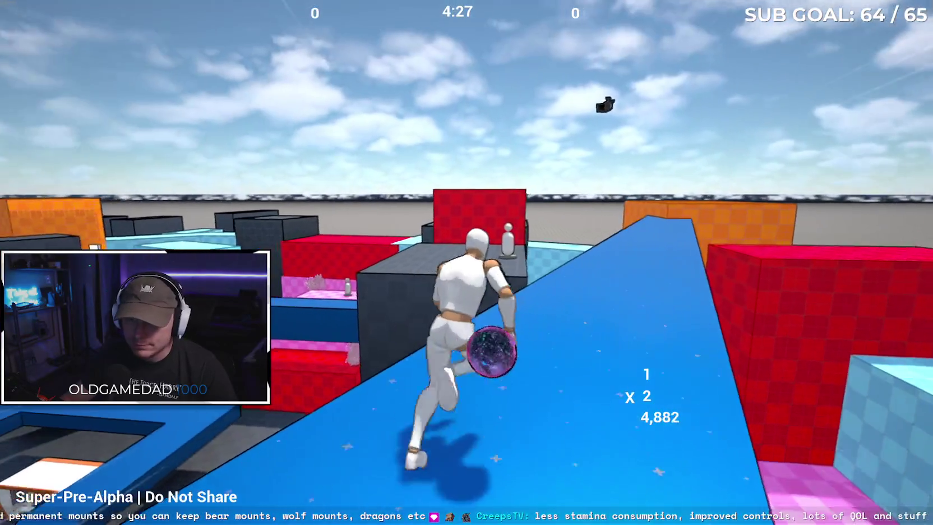
Carry the ball over the grey platform, blue wall and orange block, reaching 7,114 points
key(w)
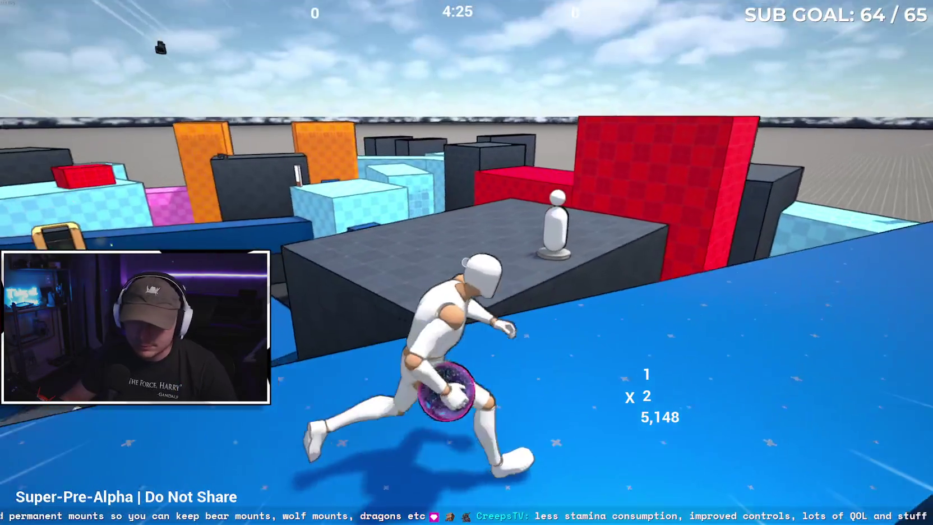
key(w)
key(space)
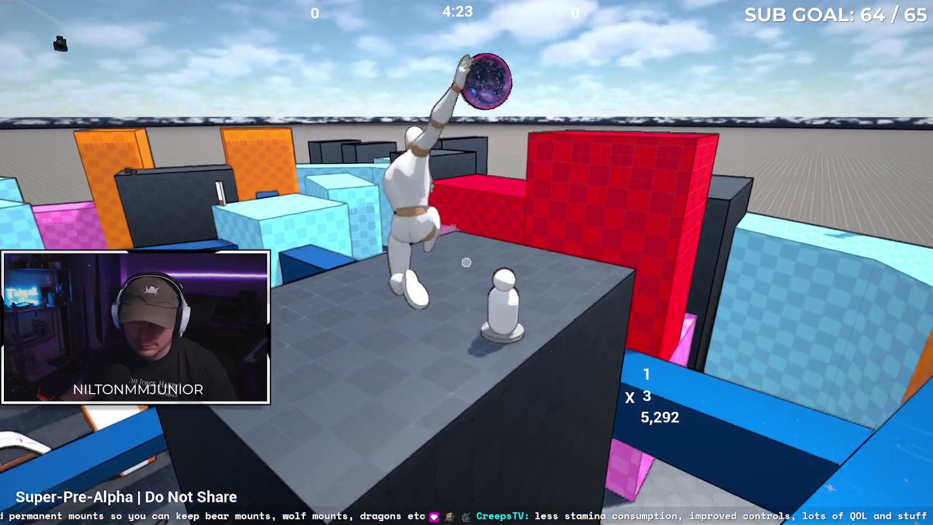
key(w)
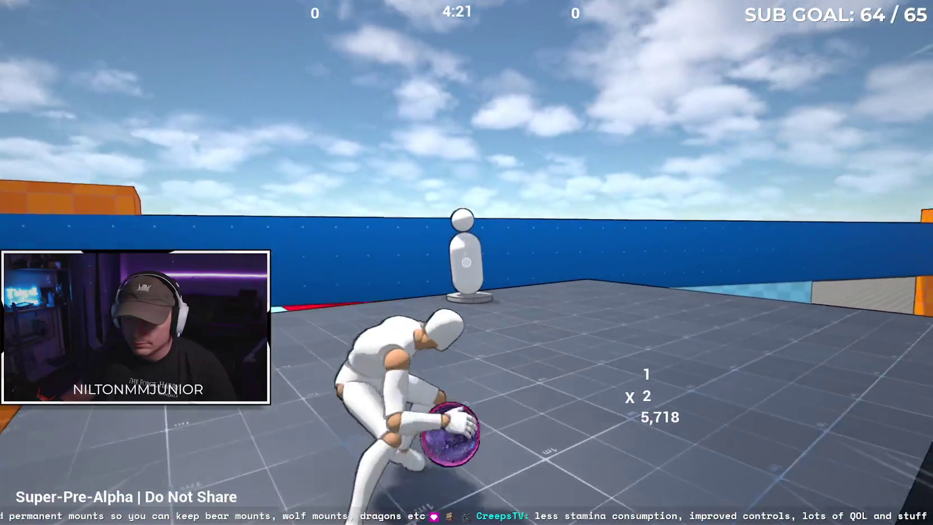
key(w)
key(space)
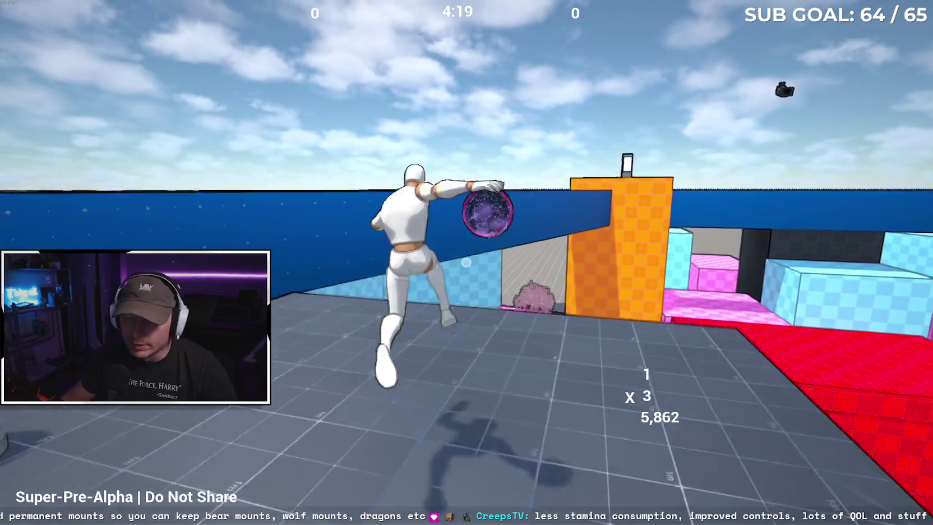
key(w)
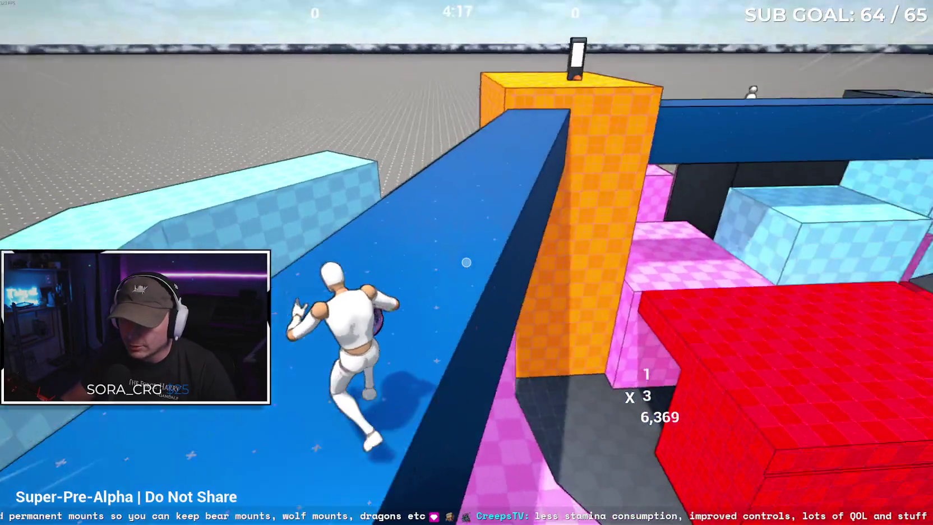
key(w)
key(space)
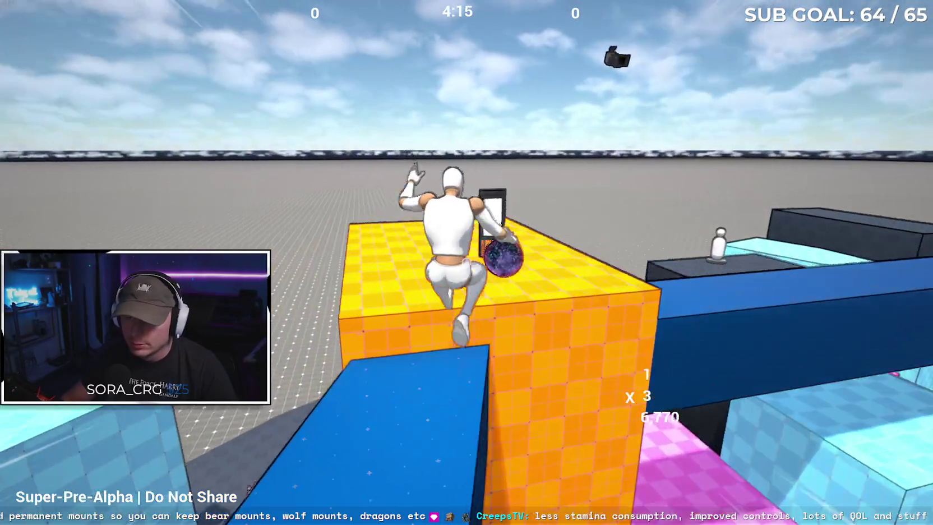
key(w)
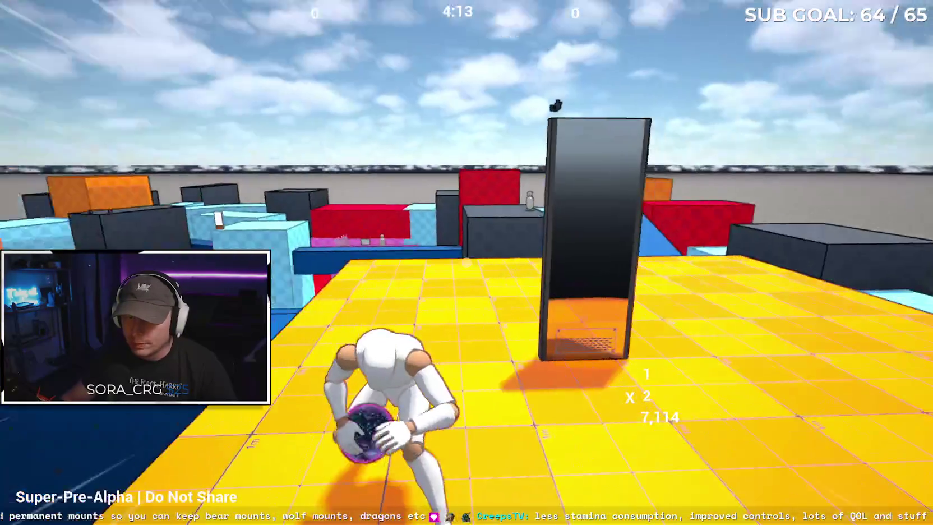
key(w)
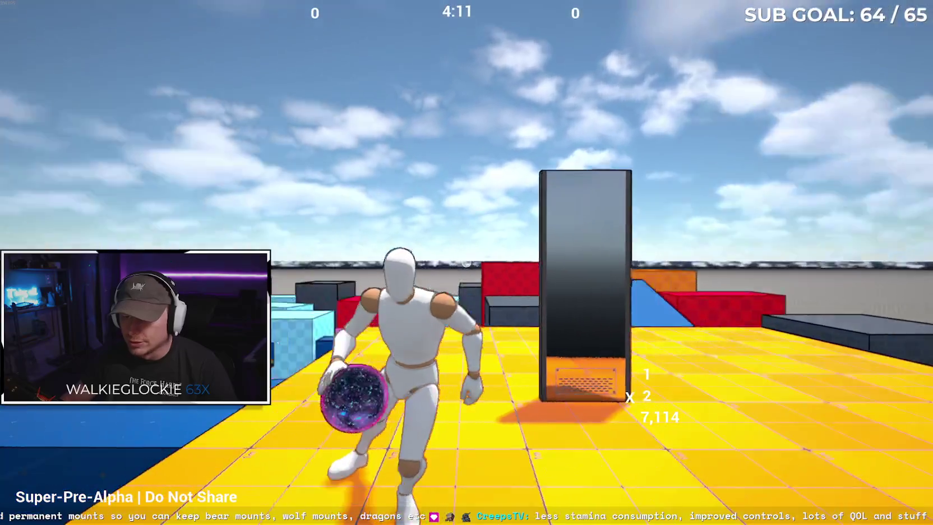
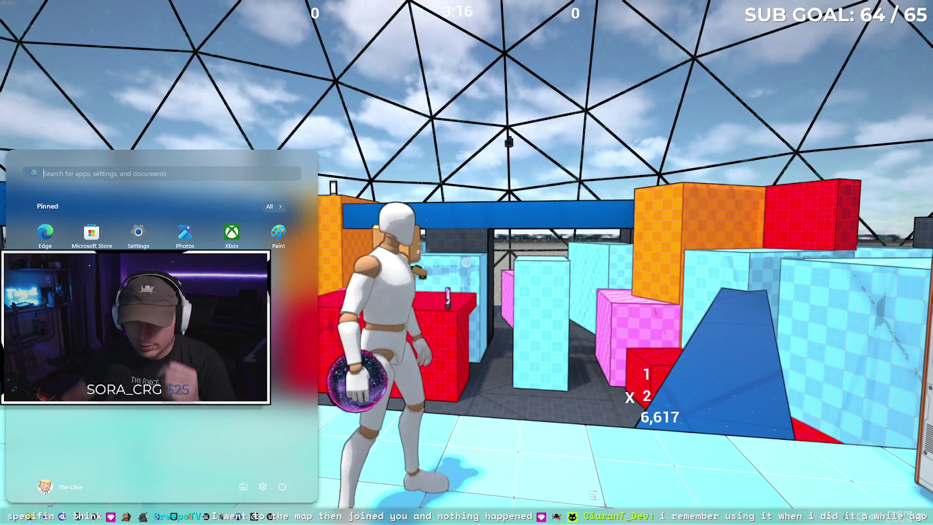
Bring the build folder window forward from the taskbar and close it
right_click(270, 518)
click(366, 475)
click(566, 304)
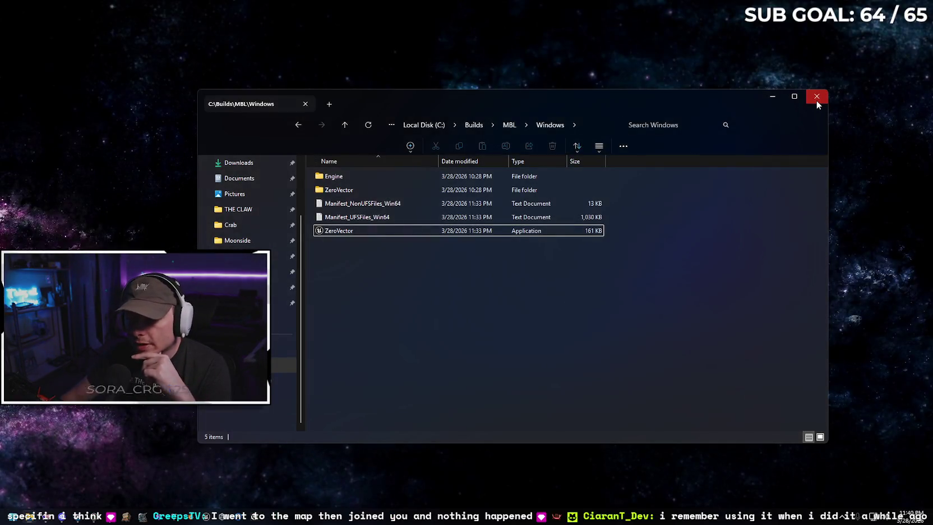
click(817, 99)
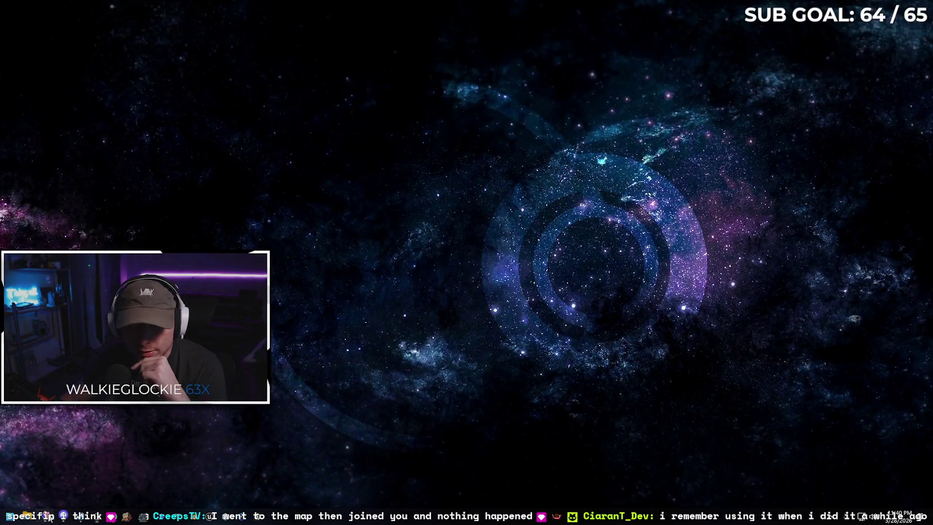
Bring the Google Drive browser back to the front and switch to the pinned YouTube tab
click(49, 517)
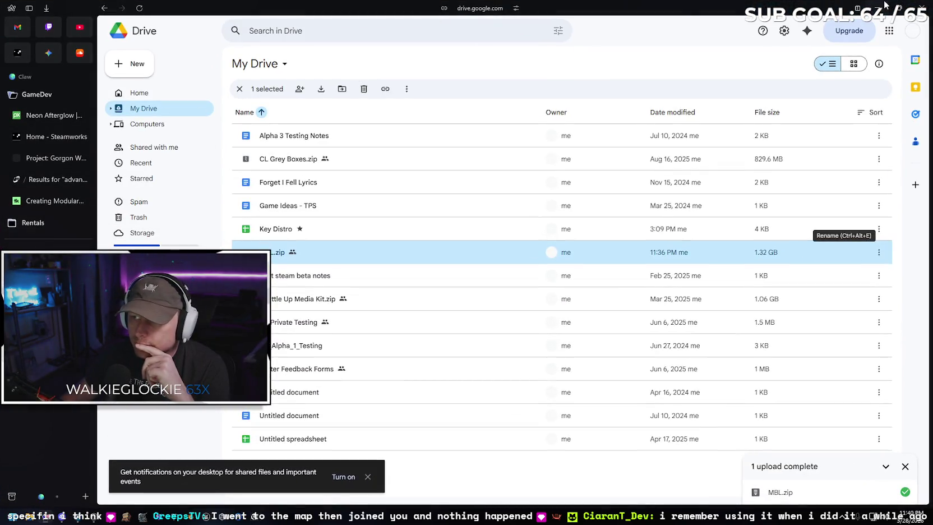
click(885, 4)
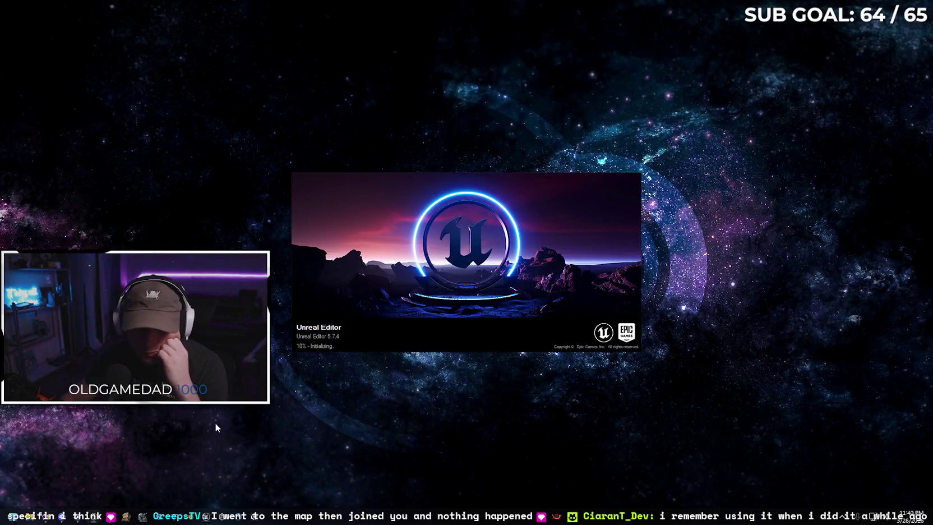
click(52, 517)
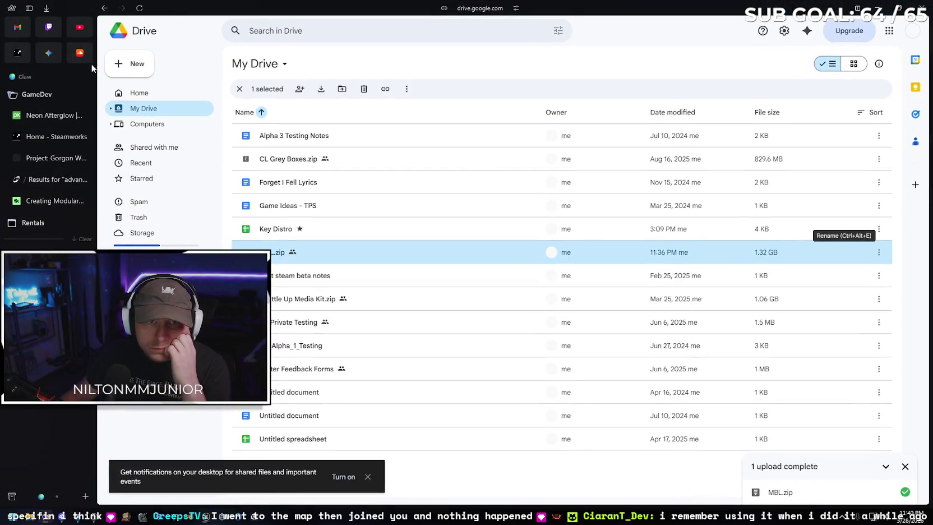
click(80, 27)
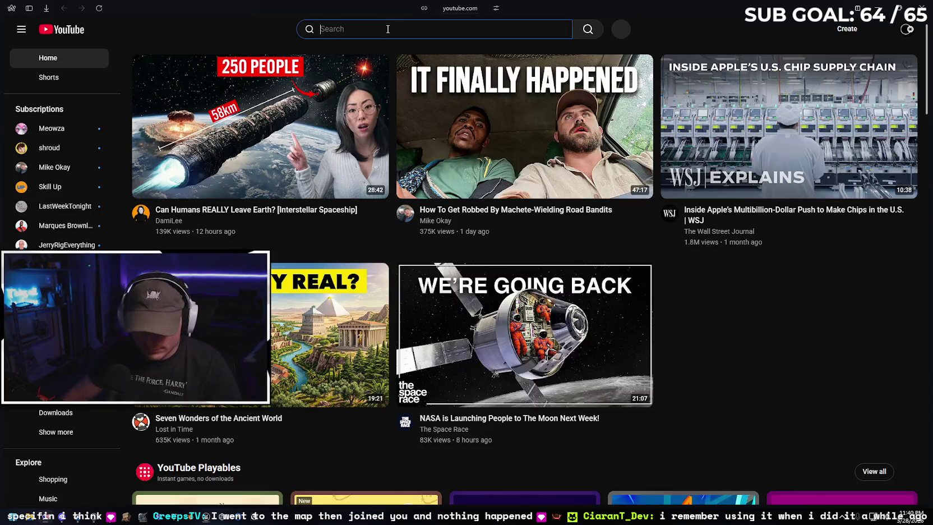
Search YouTube for 'steam testing unreal engine 5' using the suggestion
click(387, 29)
text(st)
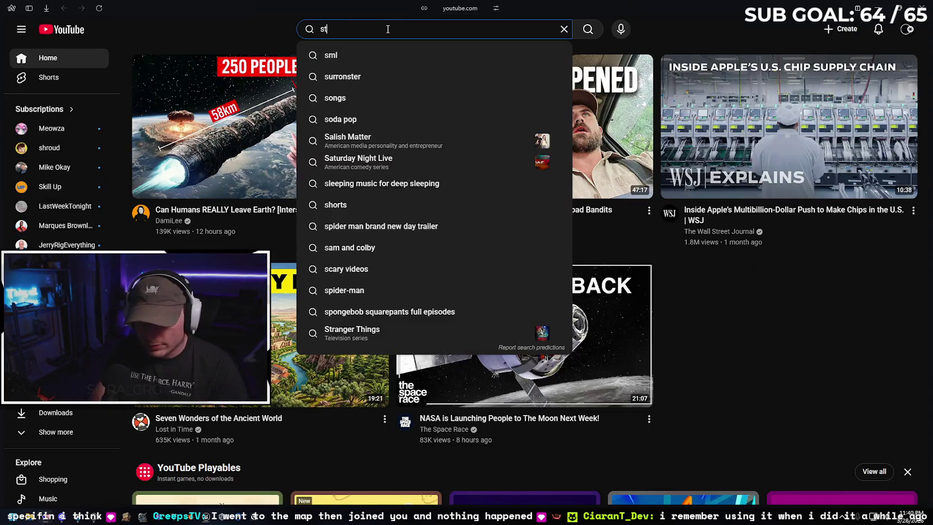
text(eam test)
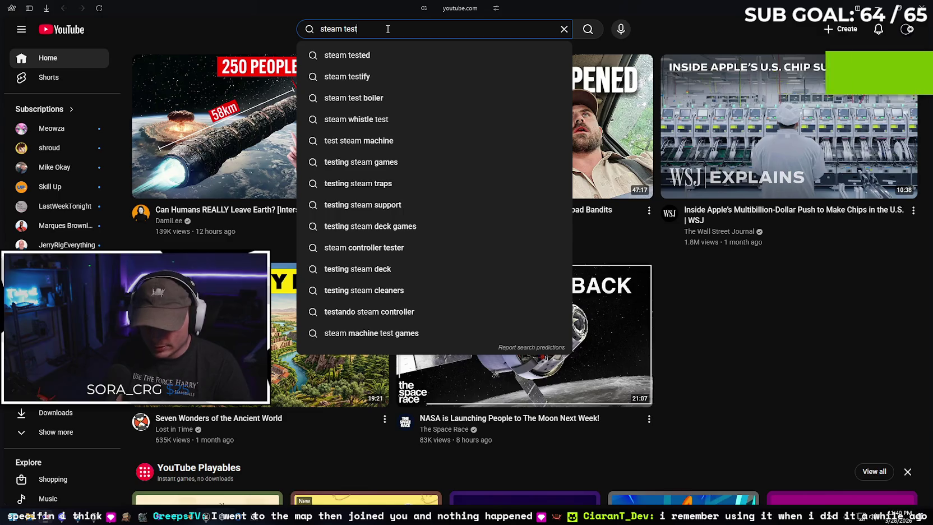
text(ing unreal)
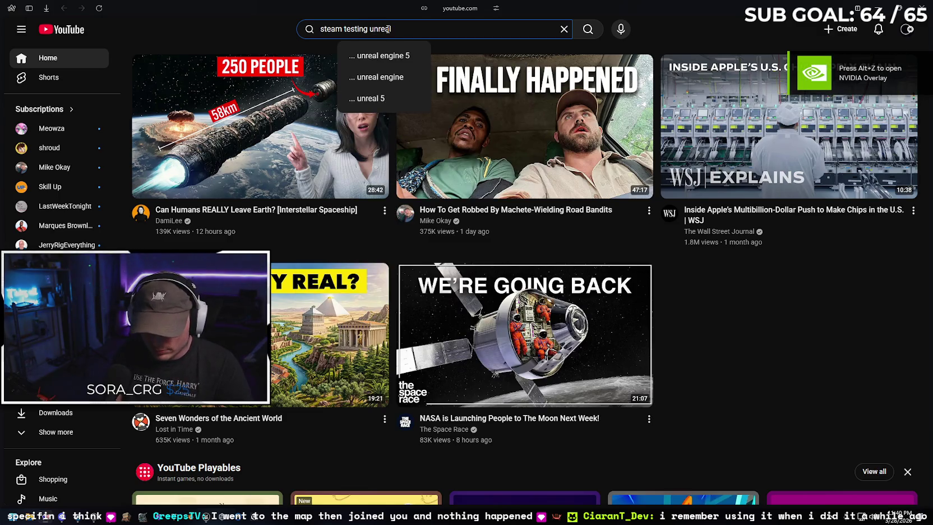
key(Down)
key(Return)
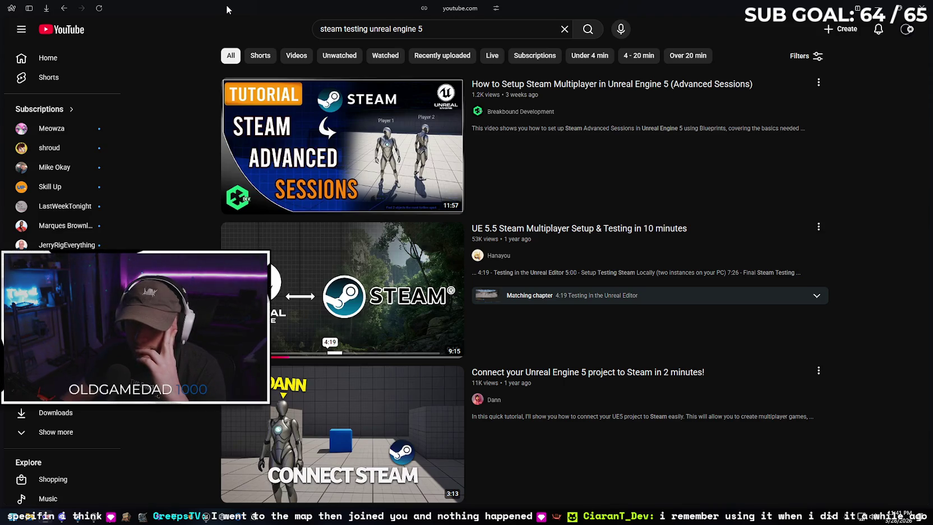
Preview the Steam Advanced Sessions tutorial, skipping ahead, then return to the search results
mouse_move(328, 272)
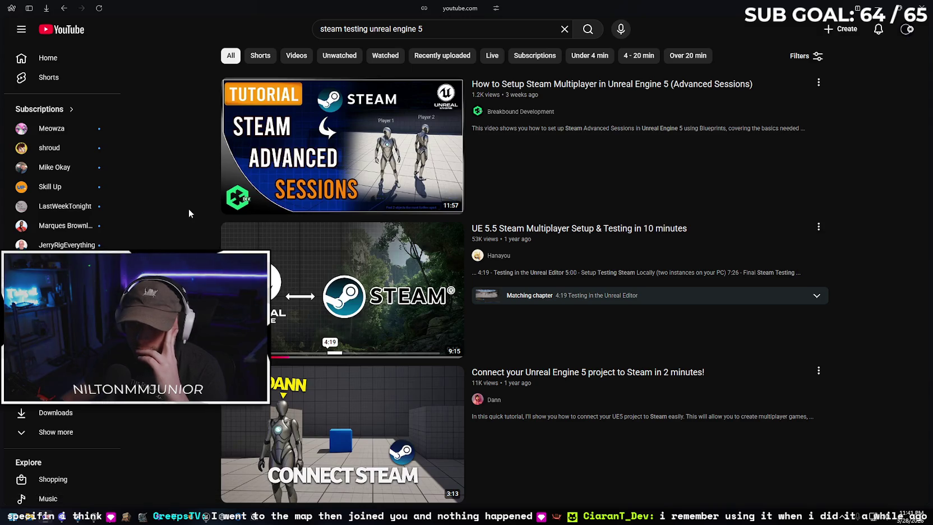
click(333, 175)
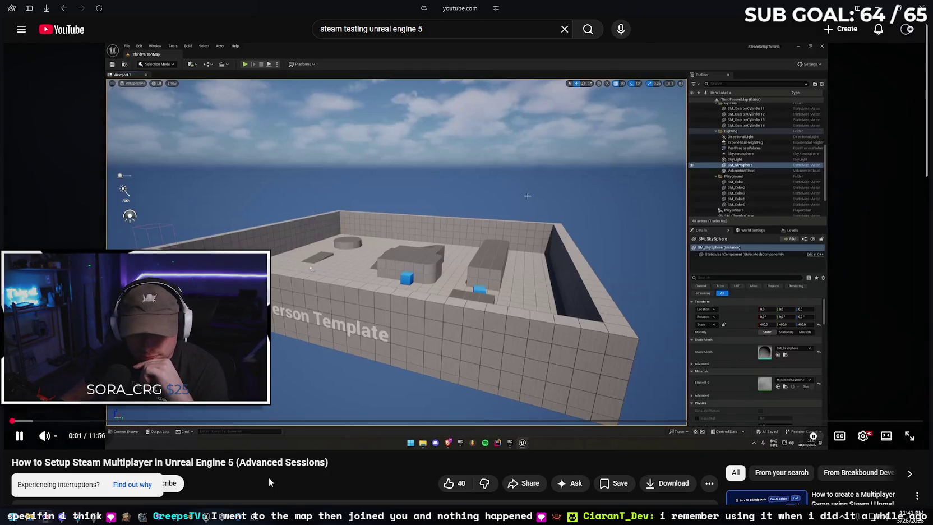
key(Right)
key(Right)
key(Right)
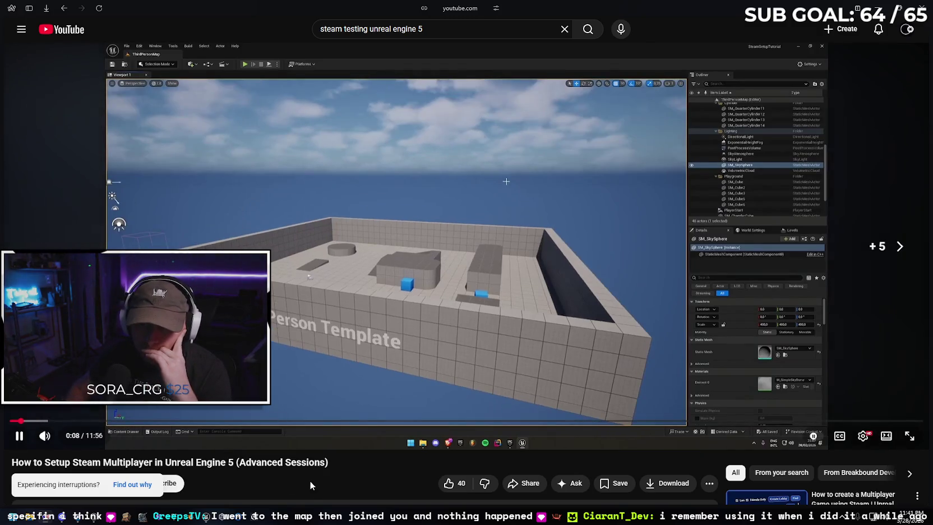
key(Right)
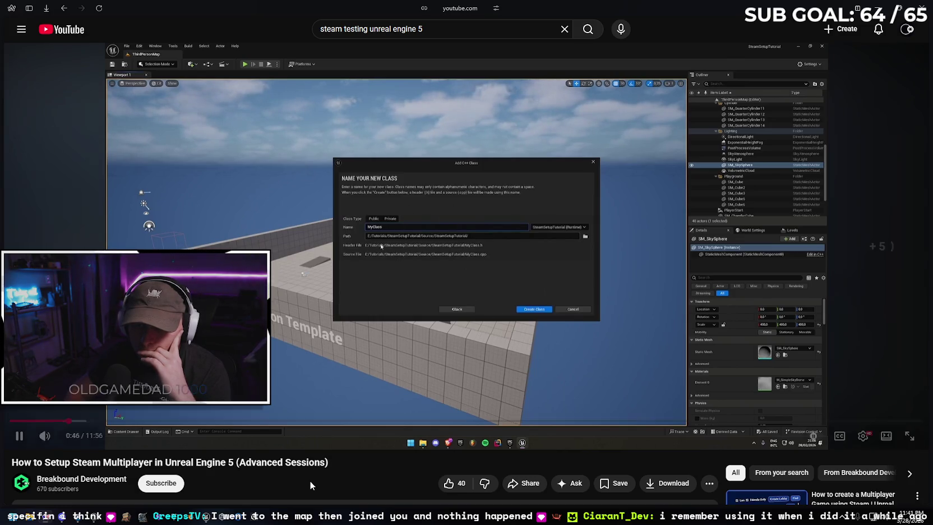
key(Right)
key(Right)
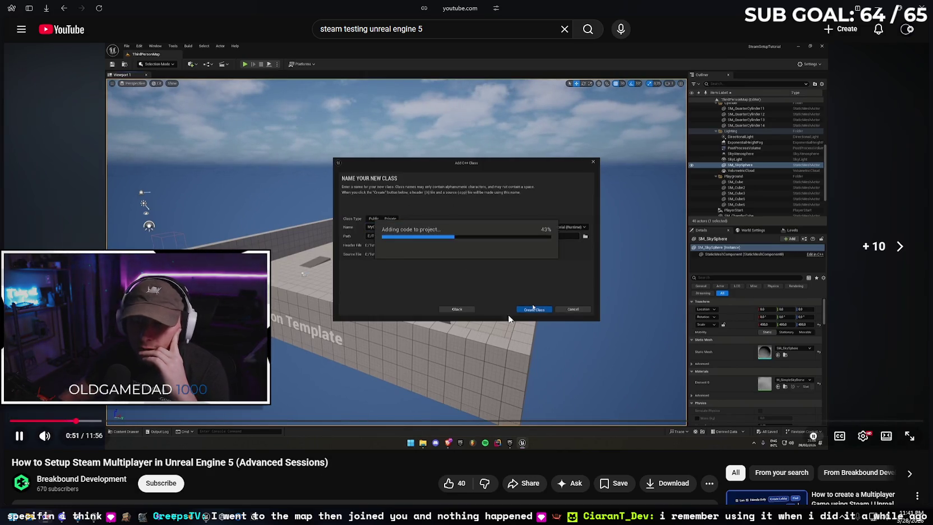
key(alt+Left)
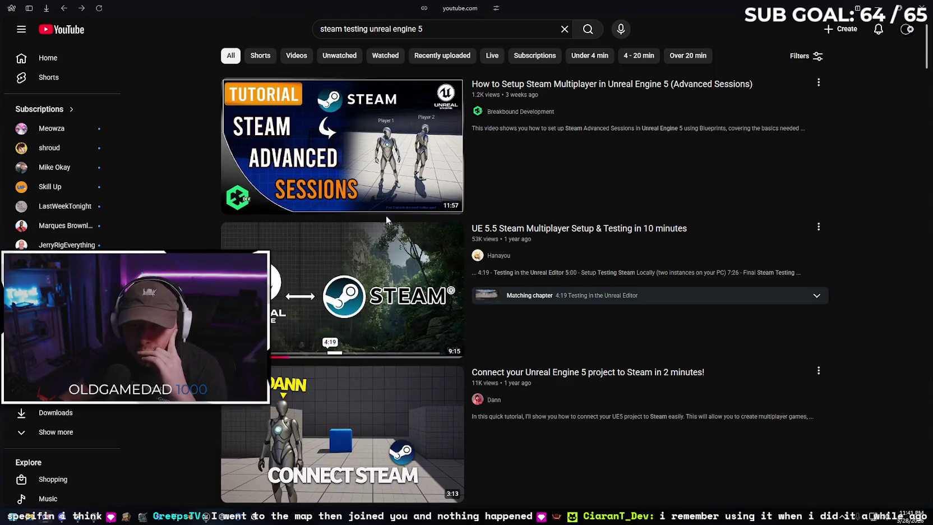
Open 'UE 5.5 Steam Multiplayer Setup & Testing' and skim its Plugins, Config and DefaultEngine.ini steps
click(401, 341)
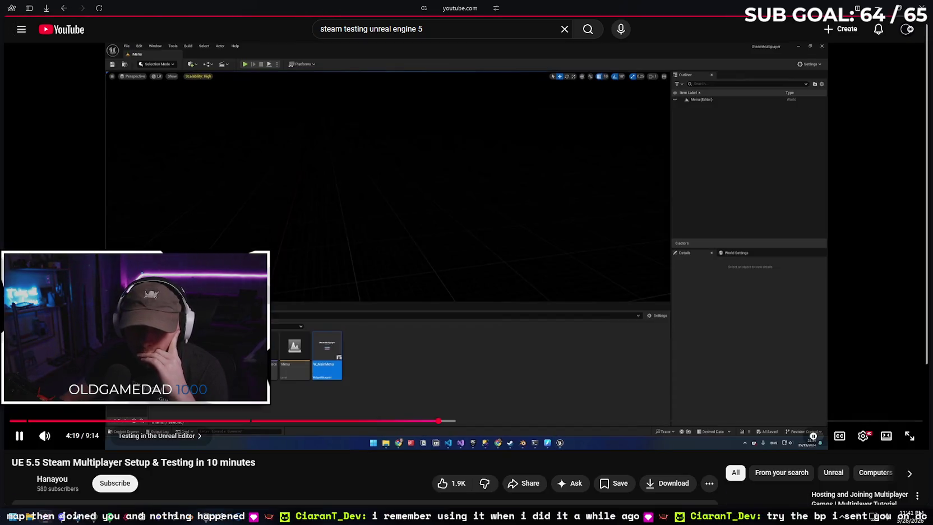
click(39, 420)
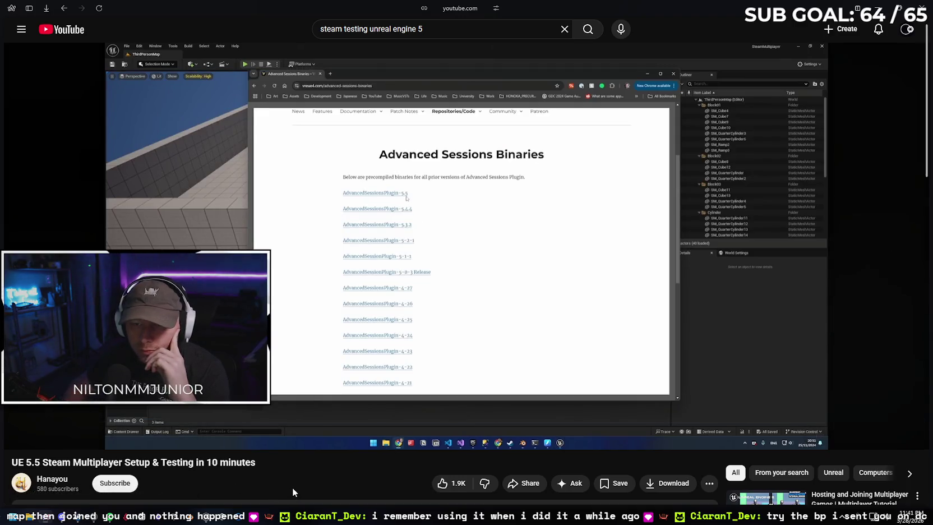
key(Right)
key(Right)
key(Right)
key(Right)
key(Right)
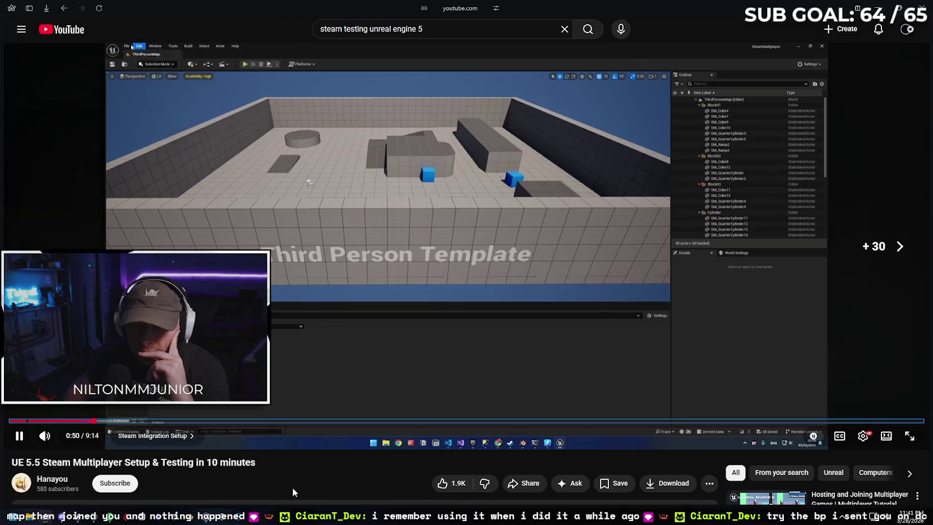
key(Right)
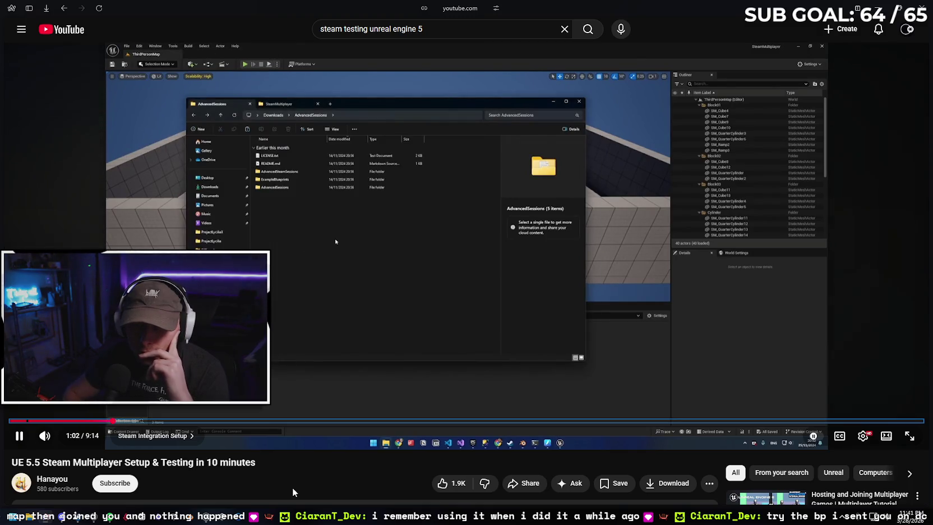
key(Left)
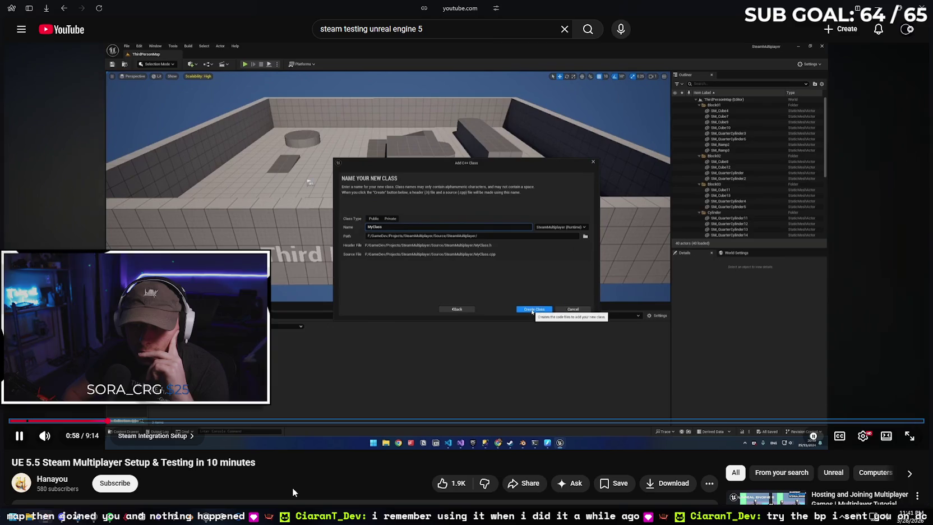
key(Right)
key(Right)
key(Right)
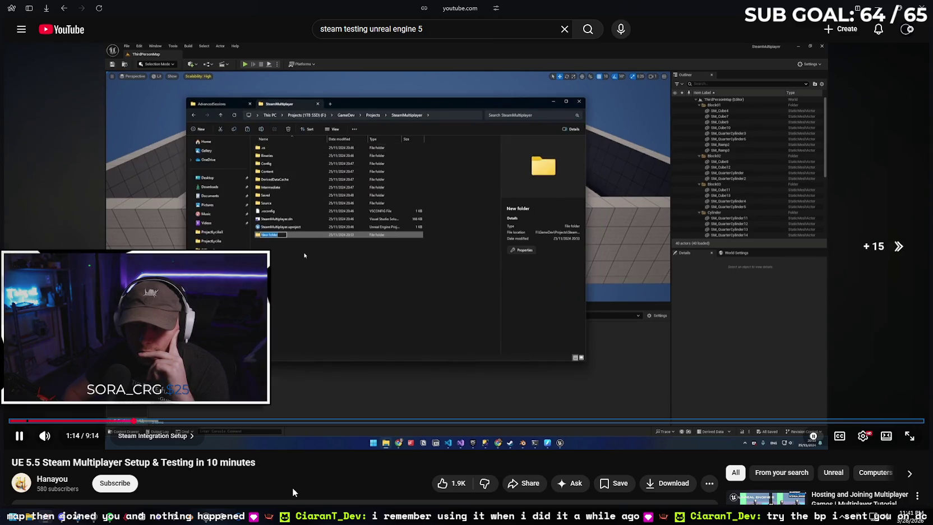
key(Right)
key(Right)
key(Right)
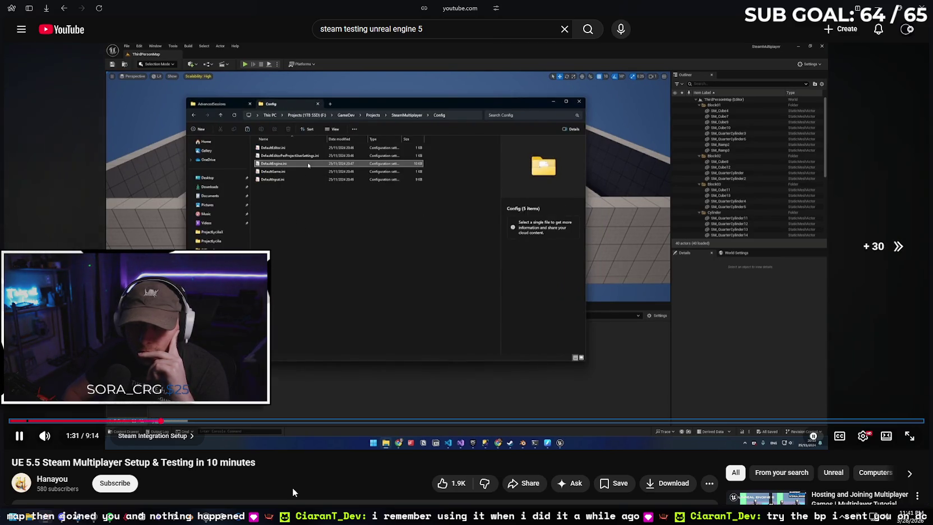
key(Right)
key(Right)
key(Right)
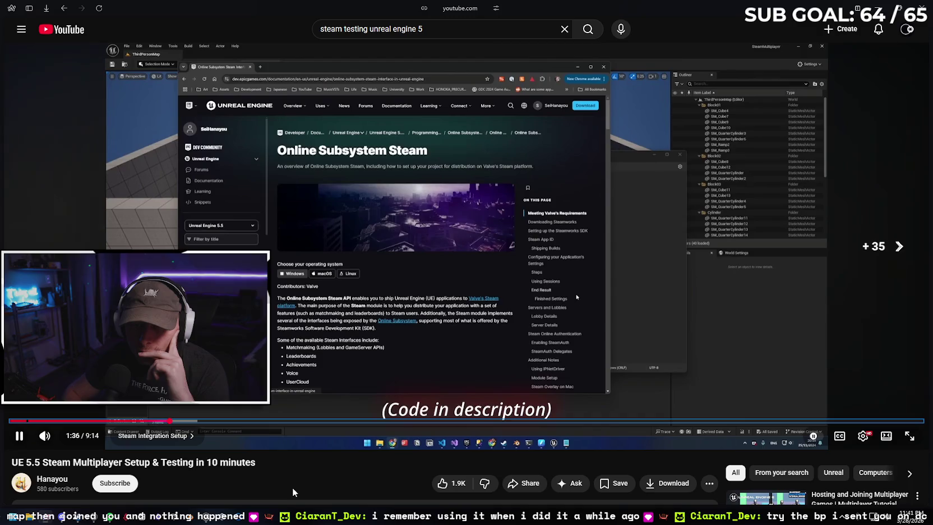
key(Right)
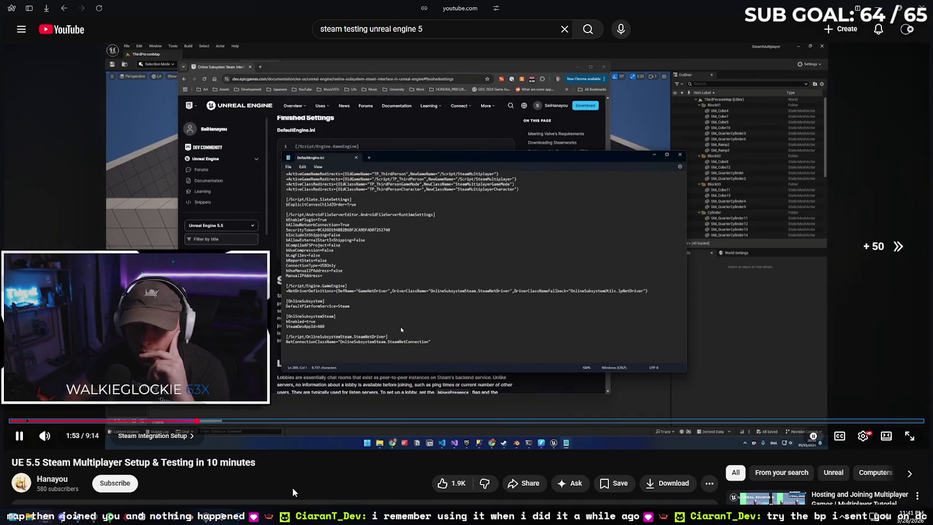
key(Right)
key(Right)
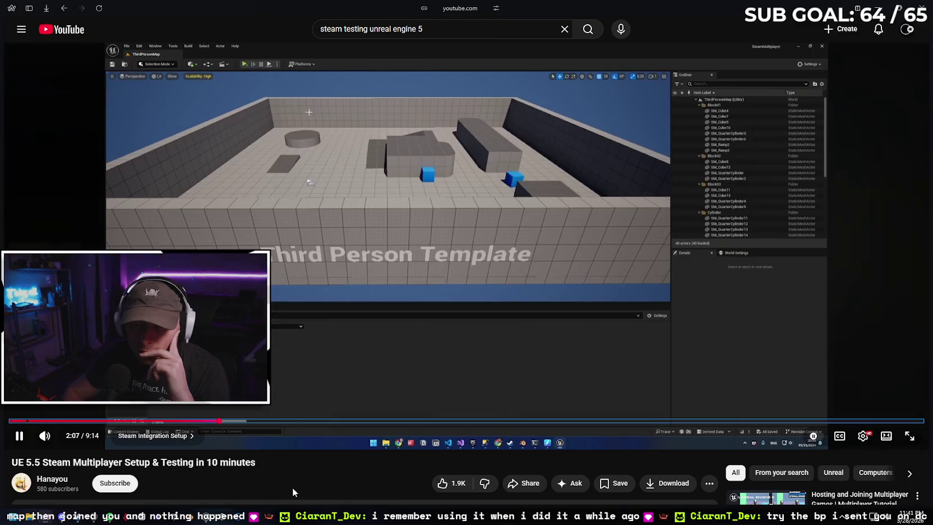
key(Right)
key(Right)
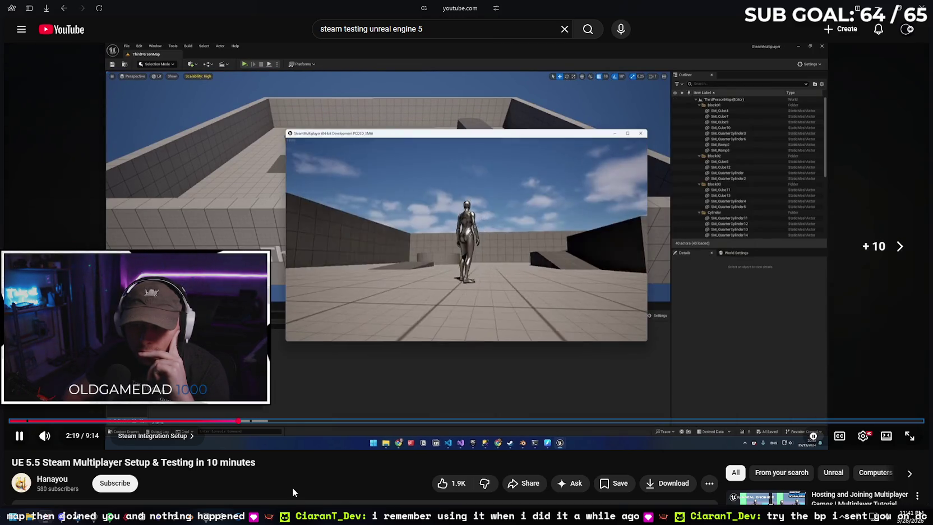
key(Right)
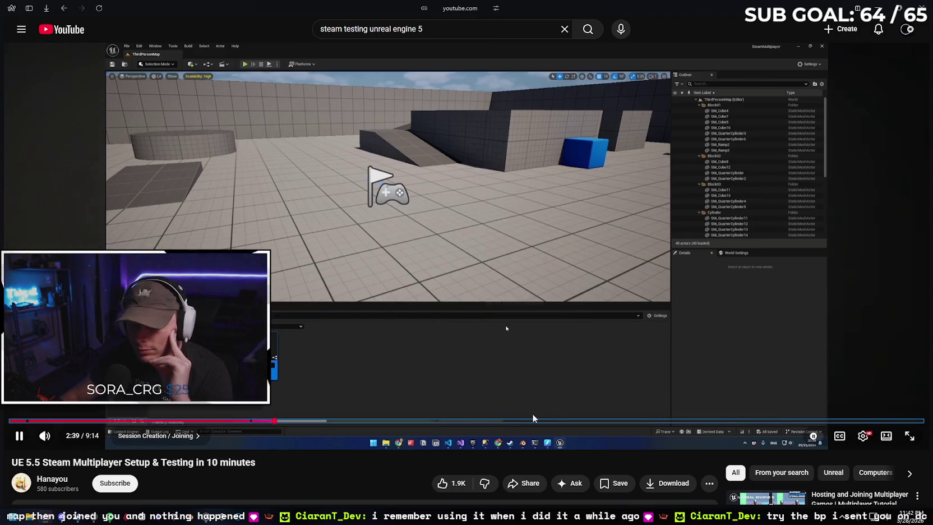
Rewatch from the Plugins step and seek forward to the Create Session blueprint graph at 2:48
click(111, 420)
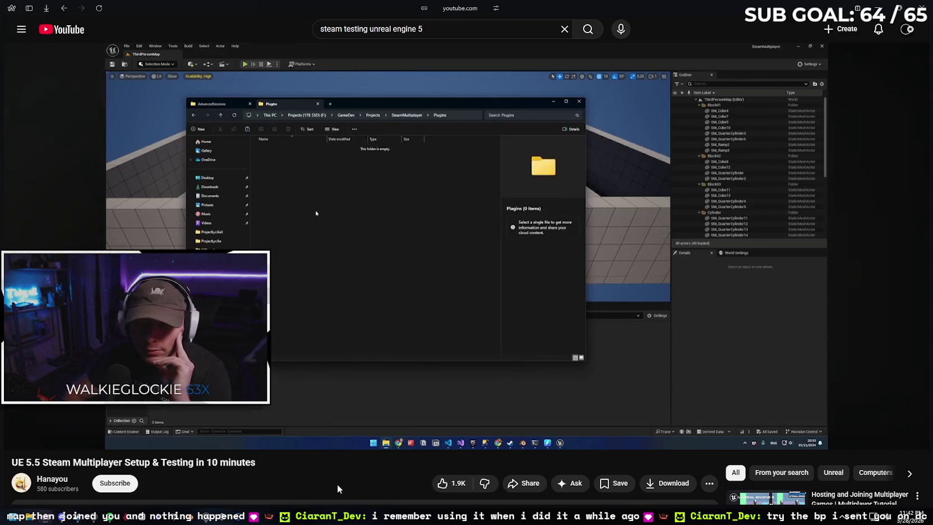
key(Right)
key(Right)
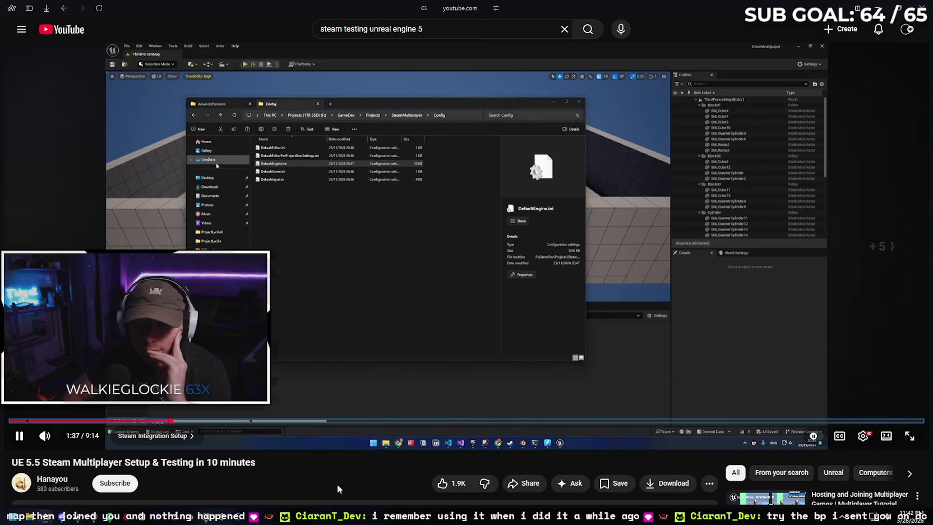
key(Right)
key(Right)
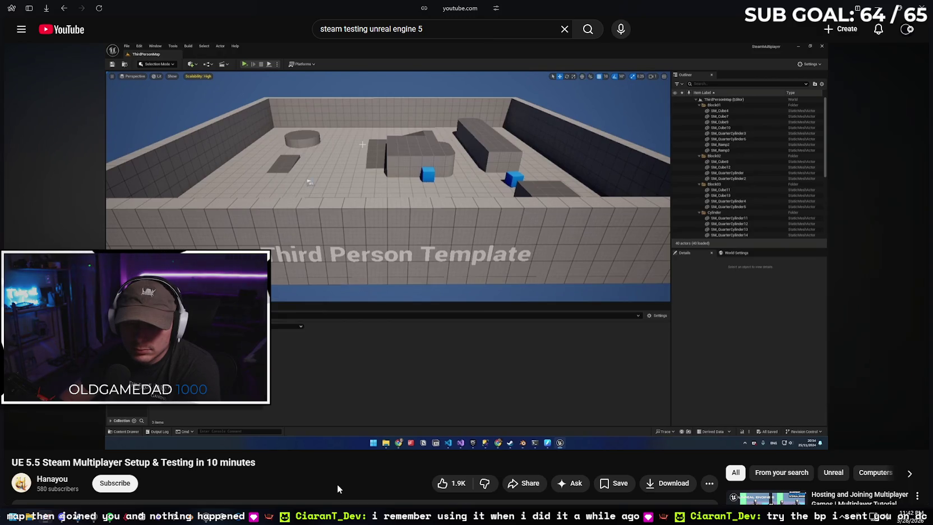
key(Right)
key(Right)
key(Right)
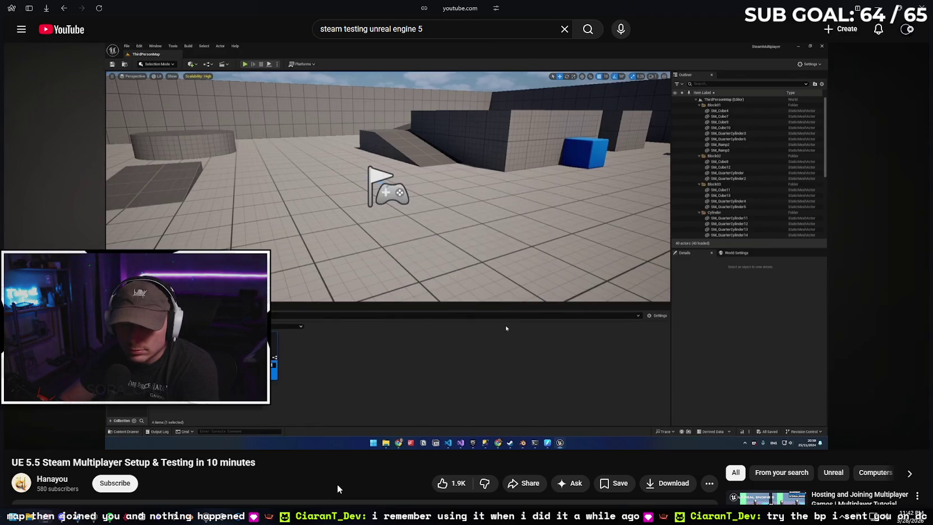
key(Right)
key(Right)
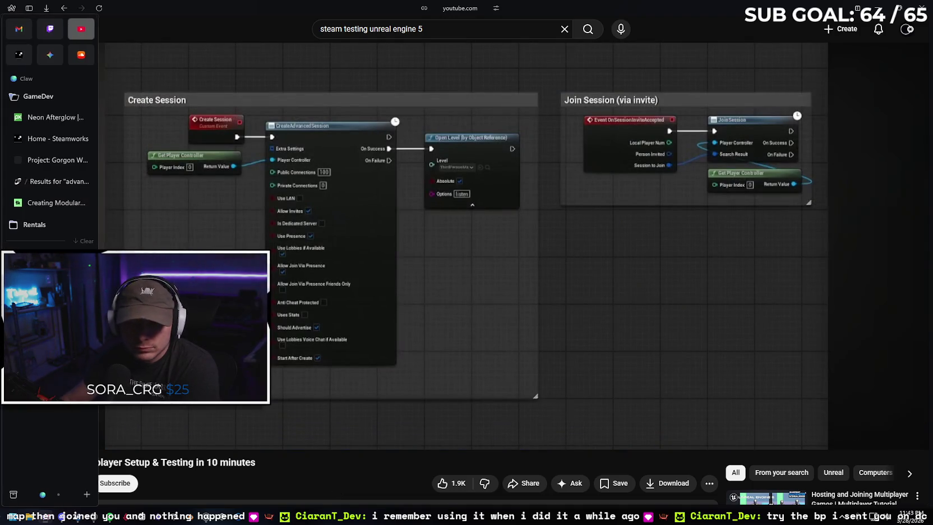
Replay the tutorial from 2:46 and pause on the Create Session graph at 2:49
click(20, 443)
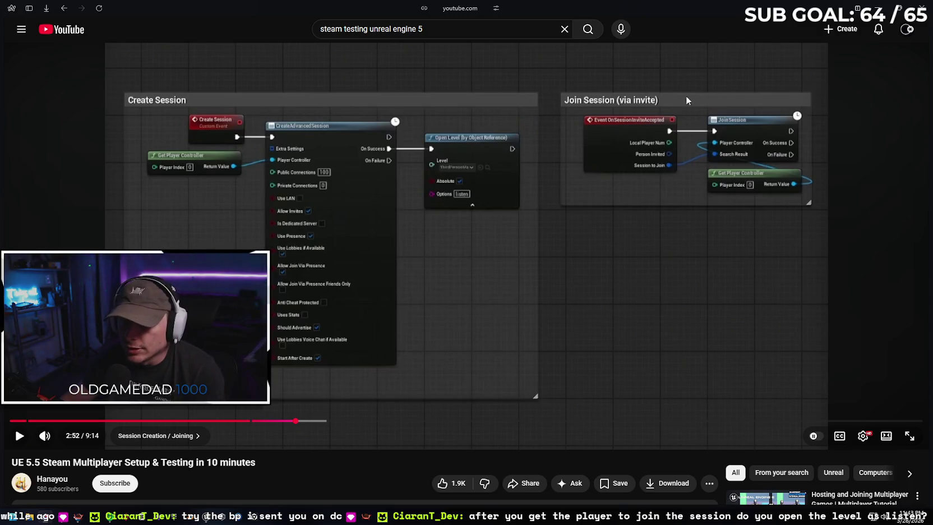
click(286, 420)
click(19, 438)
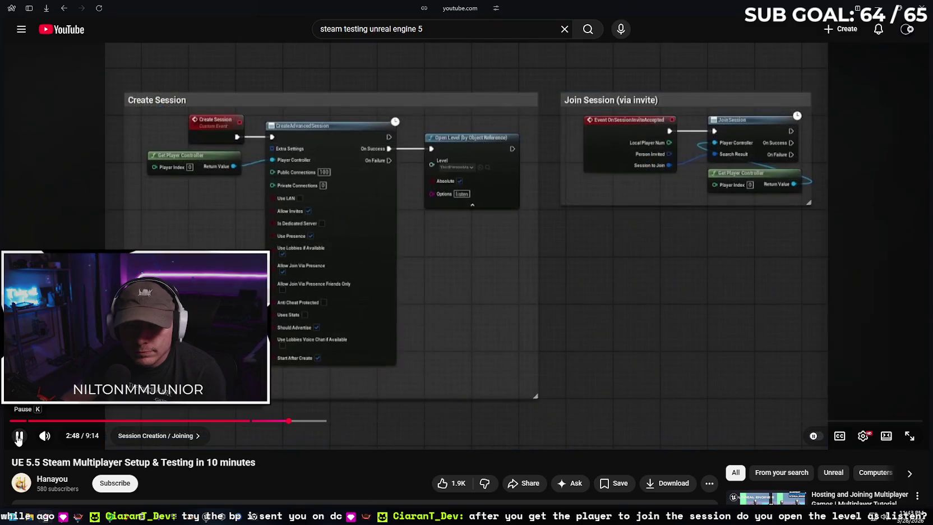
click(18, 438)
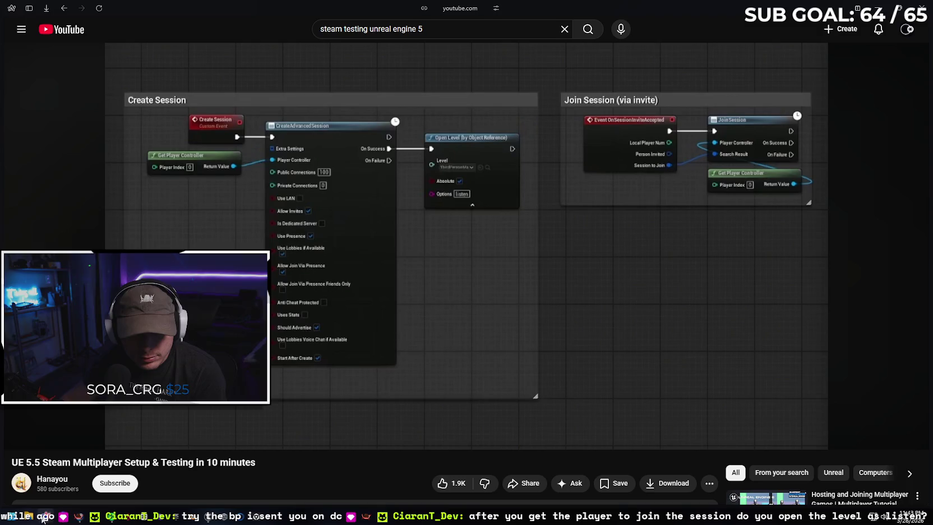
Bring up the Unreal Engine launcher and show the My Projects list
mouse_move(62, 516)
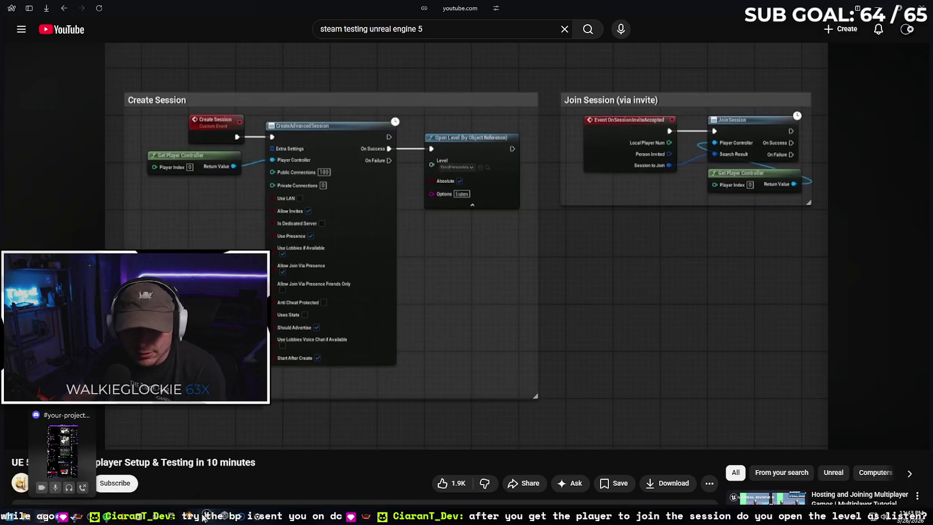
click(205, 516)
click(85, 133)
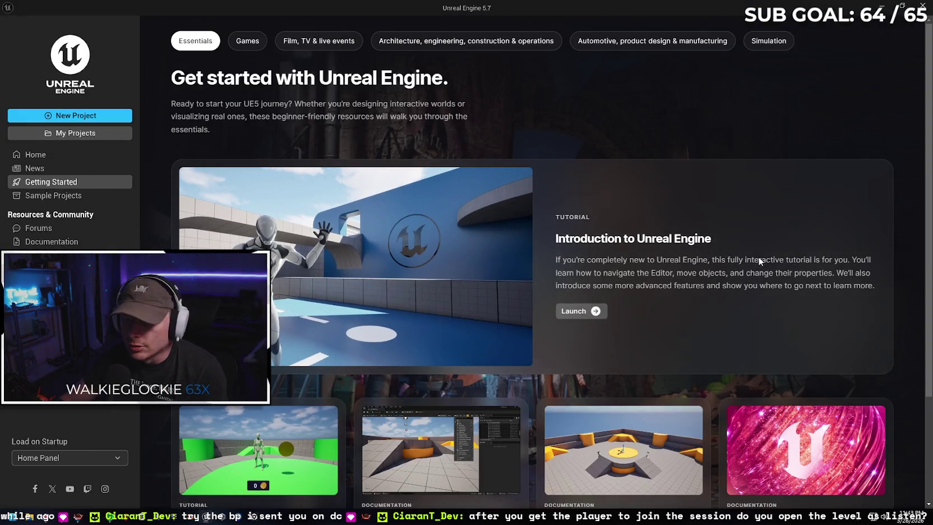
Launch the ZeroVector project and switch to the editor once DefaultLevel loads
double_click(308, 107)
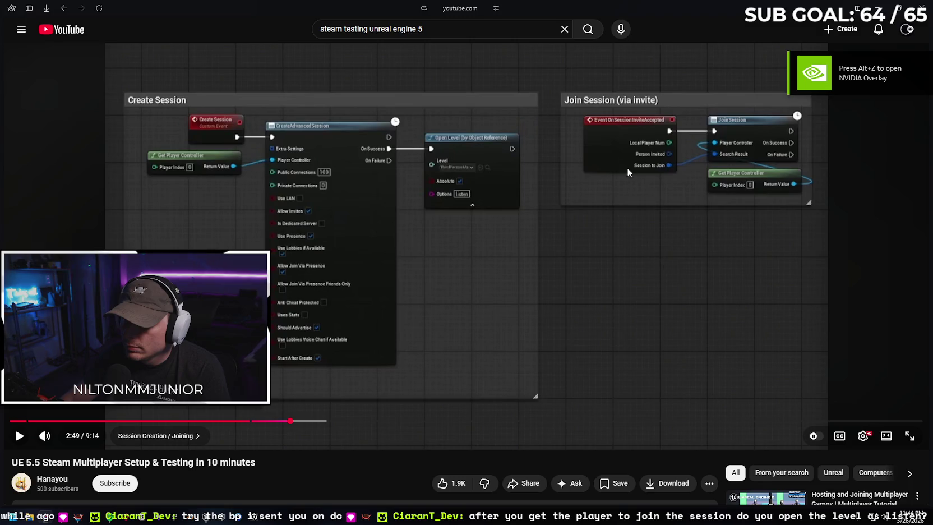
click(206, 519)
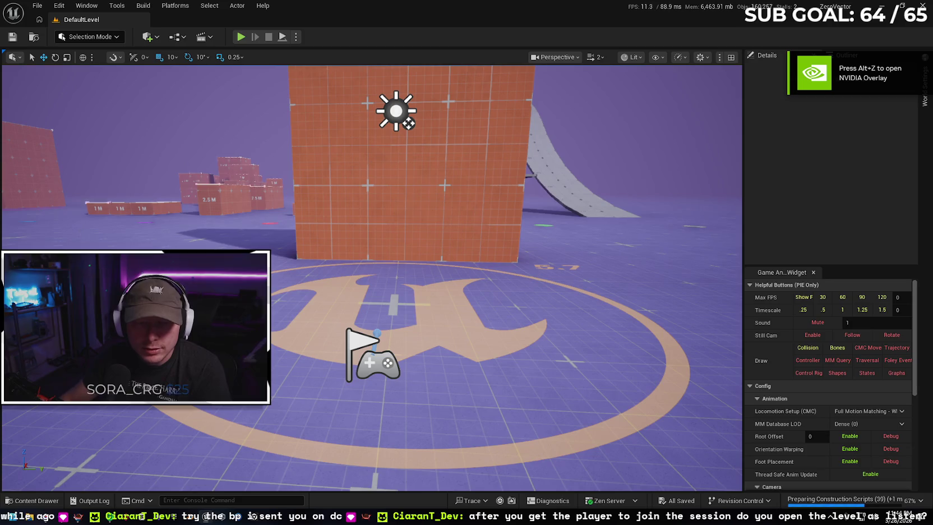
Open the MBLAdvancedGameInstance blueprint from the Content folder and pan its event graph
key(ctrl+space)
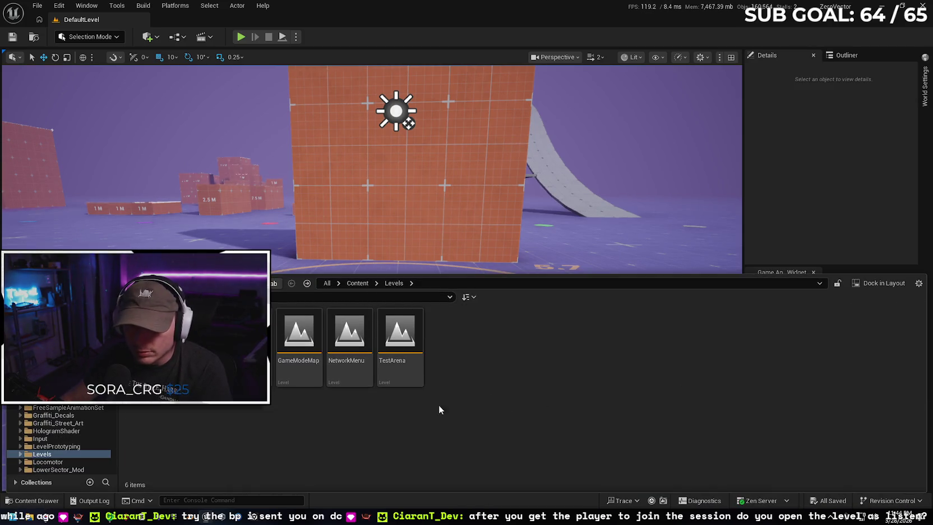
click(357, 283)
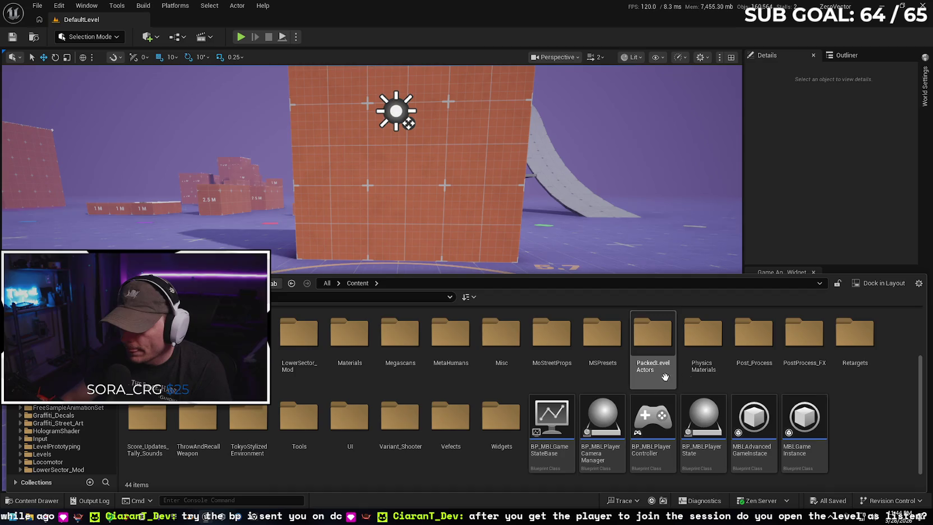
mouse_move(808, 416)
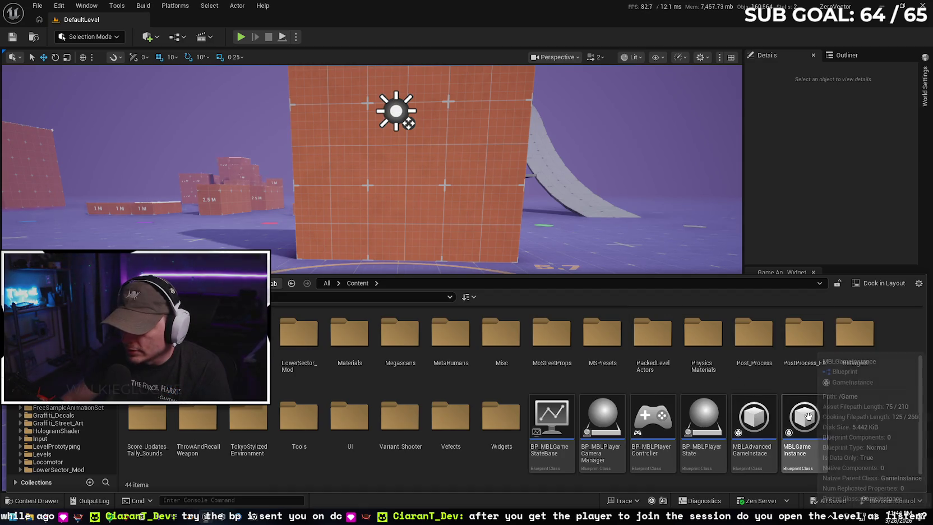
double_click(754, 418)
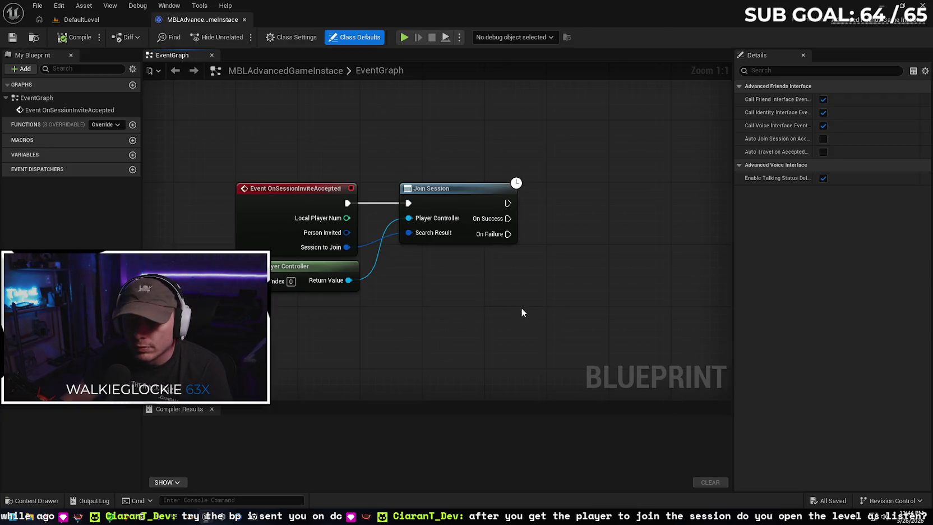
drag(522, 312, 492, 293)
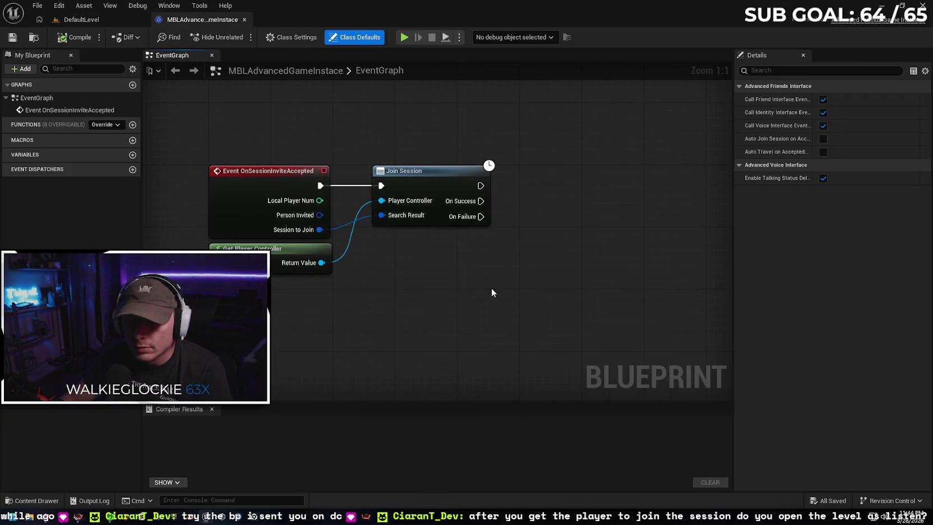
Inspect the empty MBLGameInstance blueprint in the full blueprint editor, then close it
click(34, 500)
double_click(805, 427)
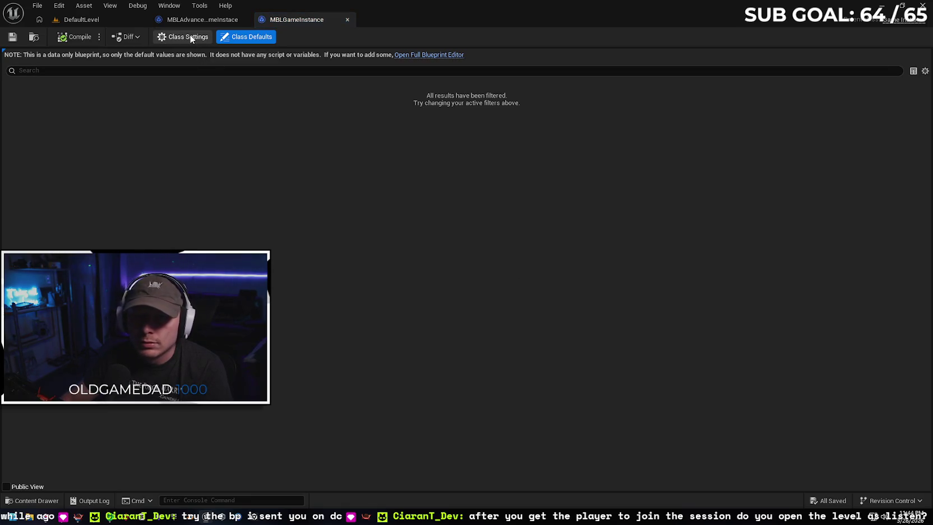
click(434, 55)
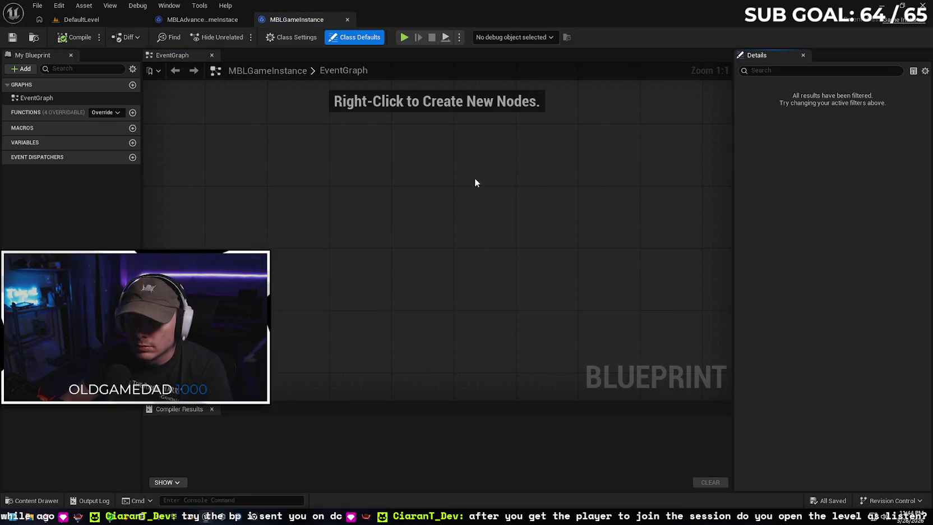
click(348, 20)
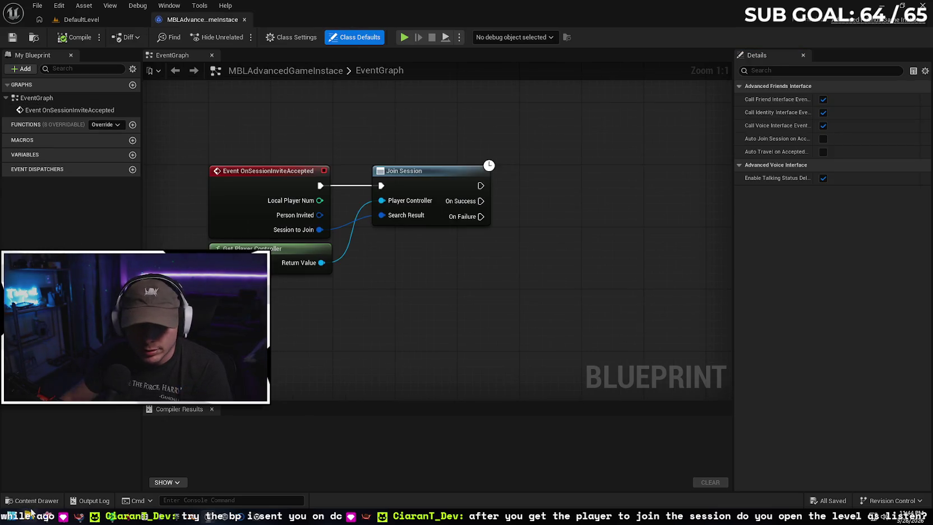
Delete the unused MBLGameInstance asset from the Content Drawer
click(34, 500)
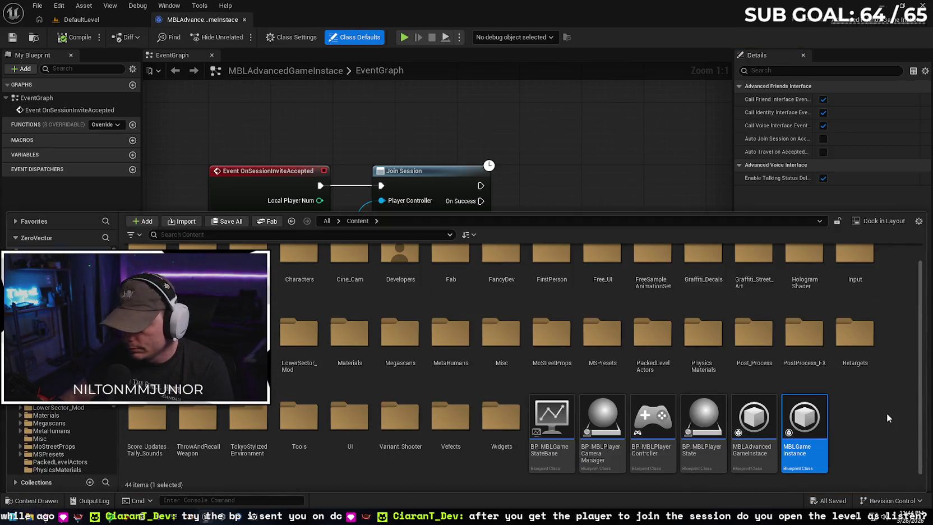
key(Delete)
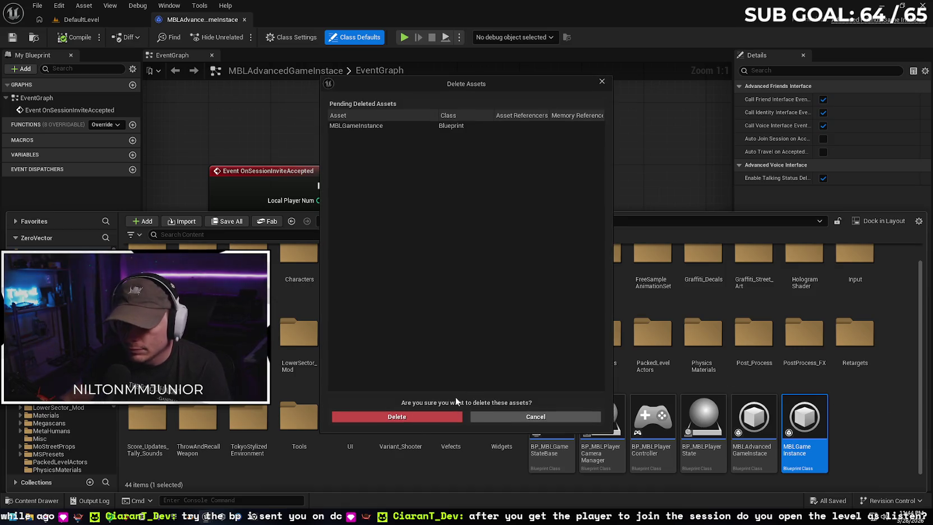
click(426, 417)
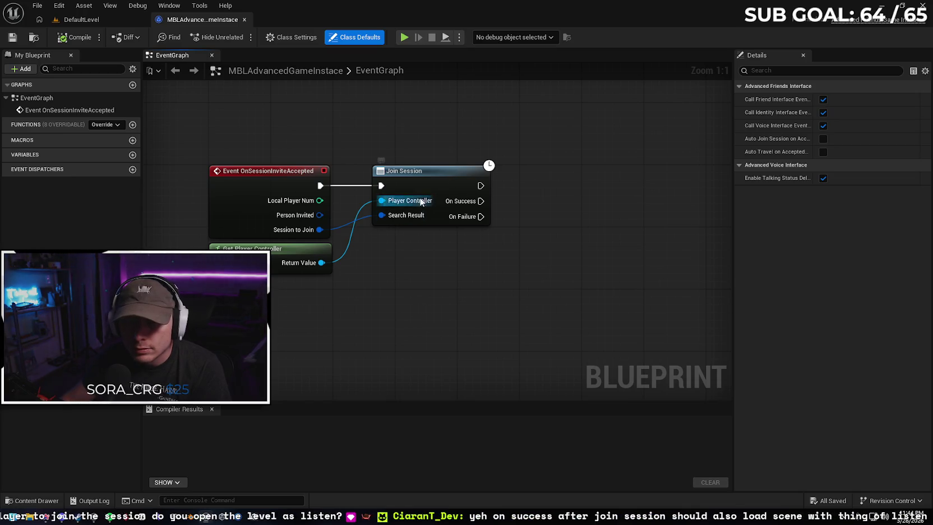
Open the NetworkMenu level through File > Recent Levels
click(32, 501)
click(78, 19)
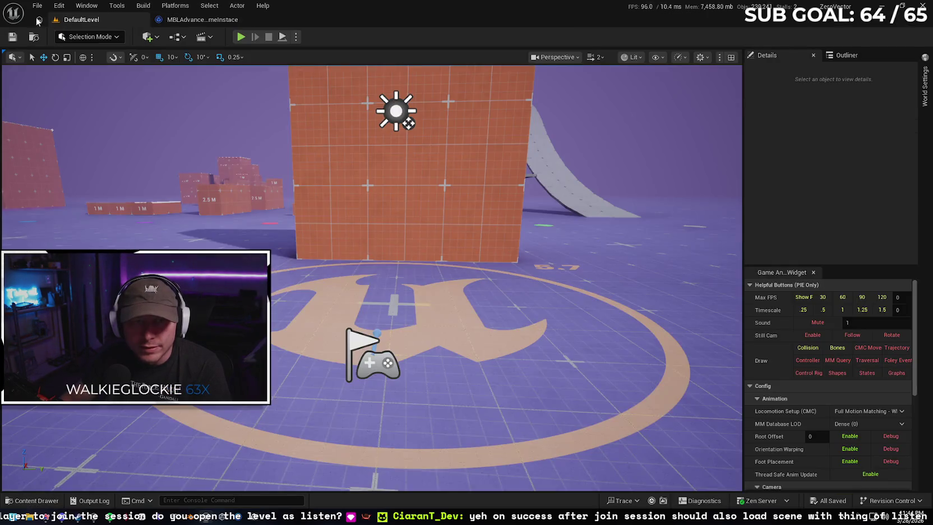
click(61, 6)
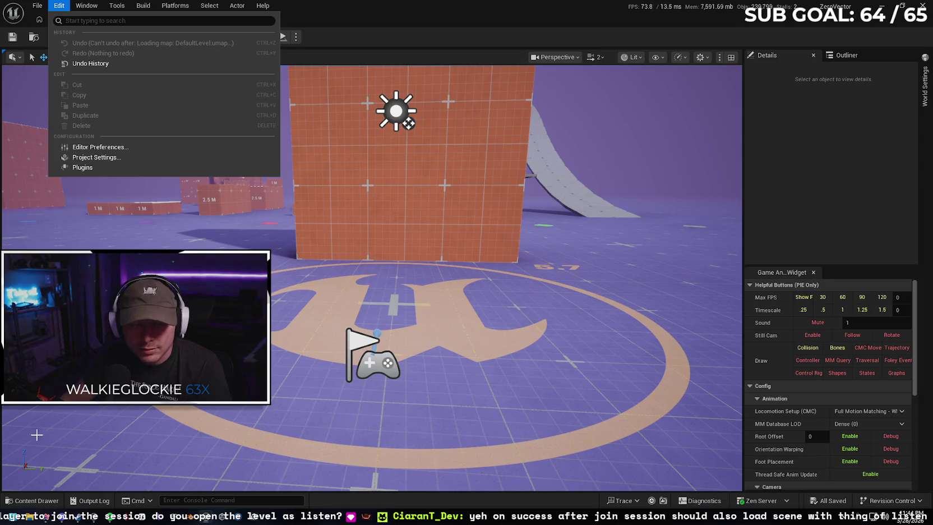
click(33, 500)
click(33, 501)
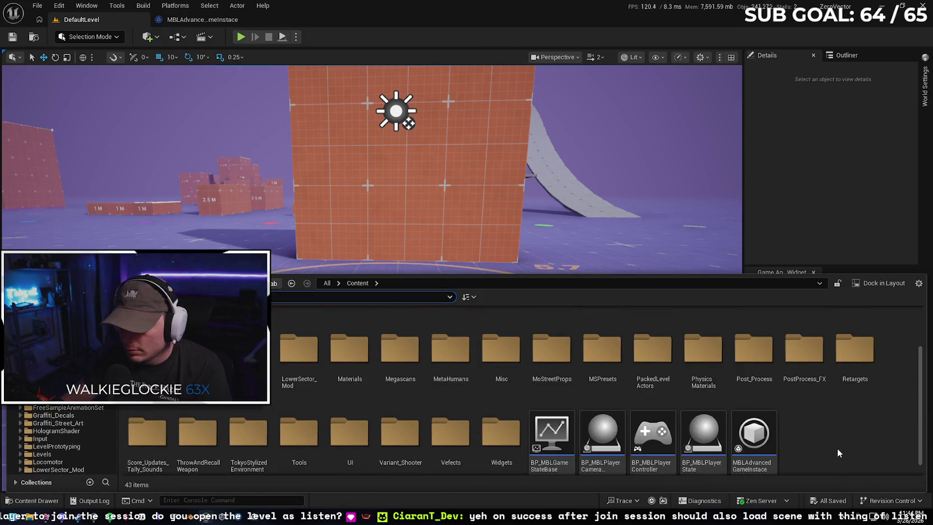
click(45, 11)
mouse_move(83, 79)
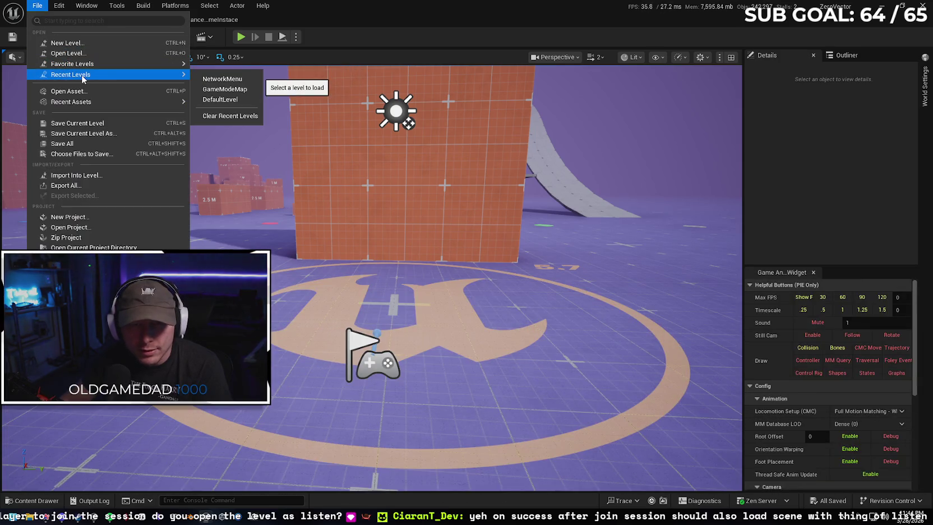
click(220, 100)
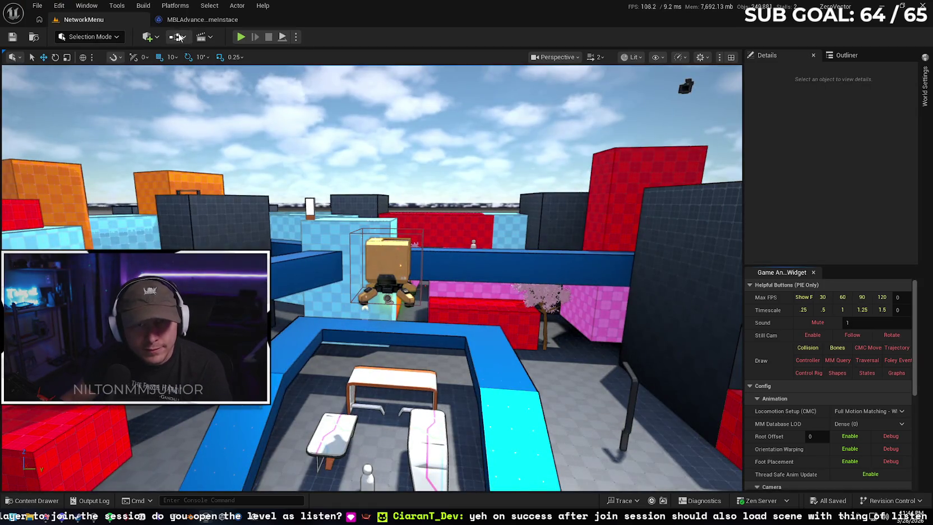
Open the NetworkMenu level blueprint, then return to the YouTube tutorial
click(178, 37)
click(239, 105)
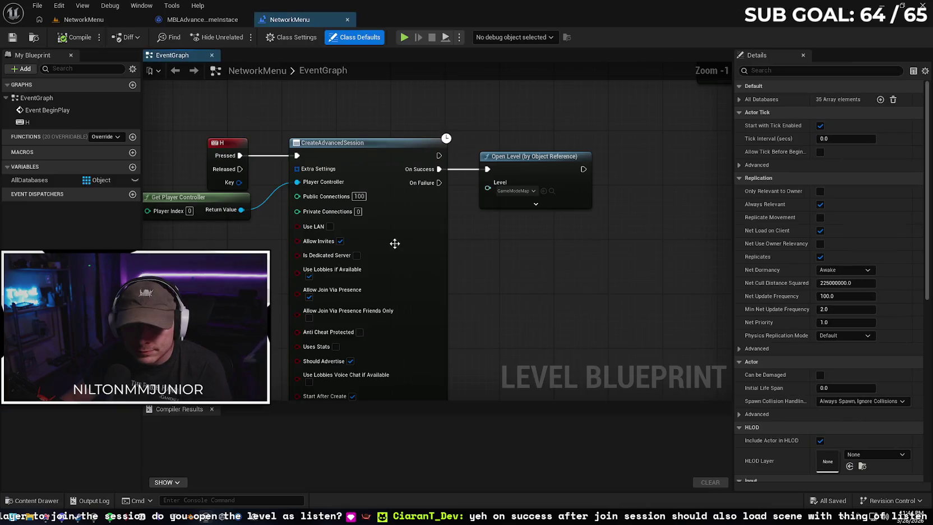
scroll(505, 252, down, 1)
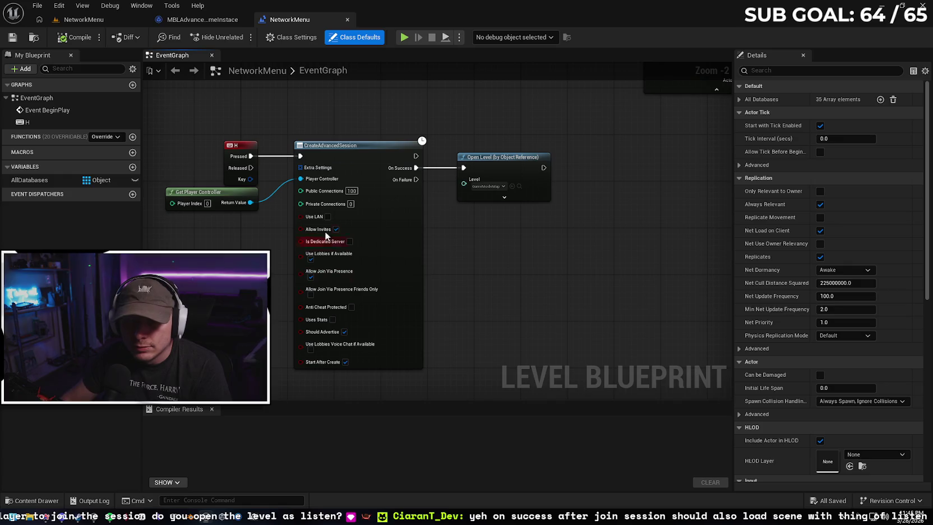
click(200, 19)
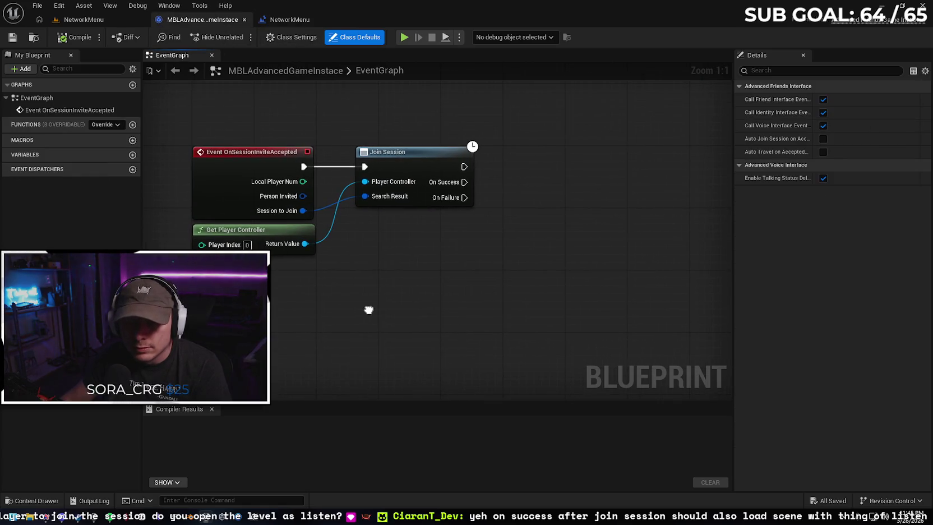
key(alt+Tab)
Rewatch 2:45–2:49 of the tutorial, pausing on the Create Session graph, then go back to Unreal
mouse_move(401, 286)
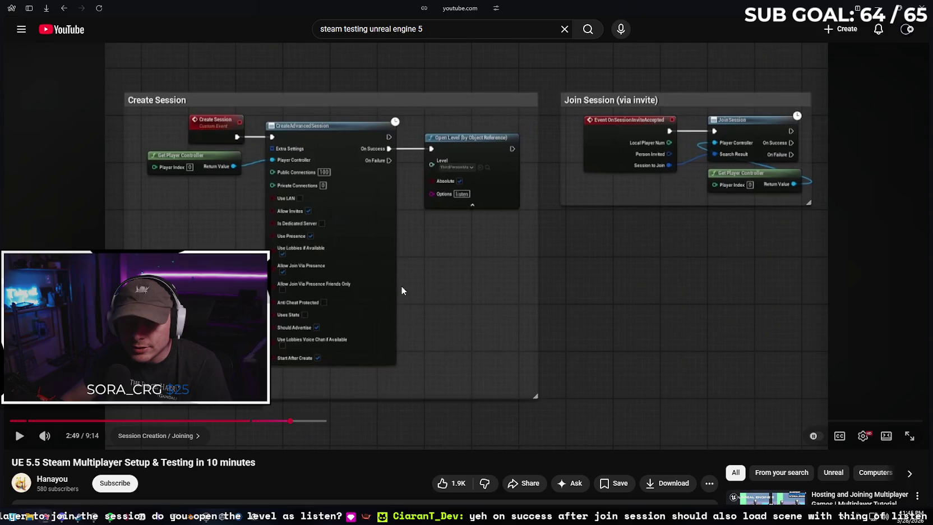
click(284, 421)
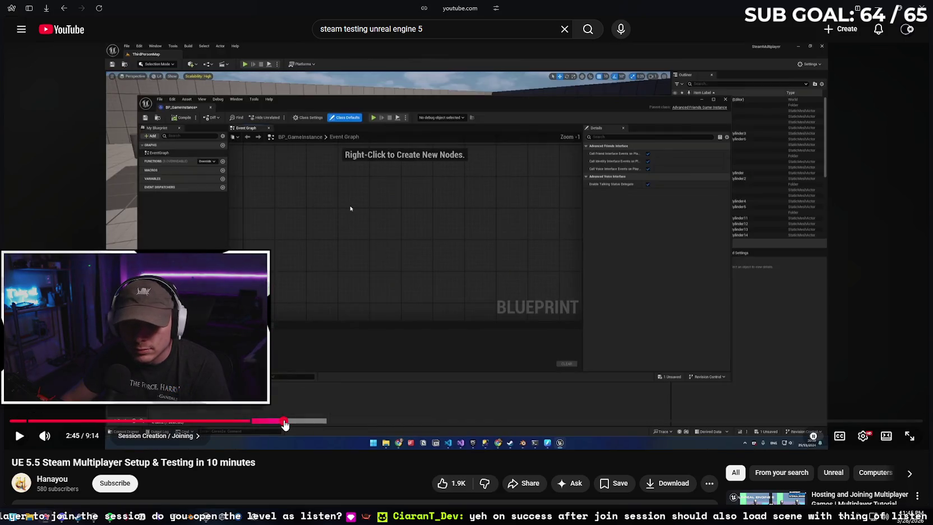
click(20, 437)
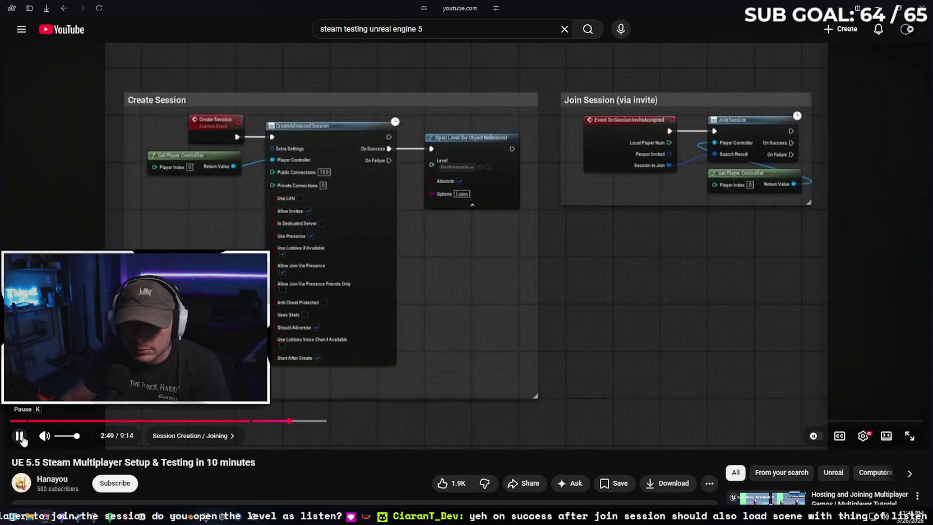
click(20, 436)
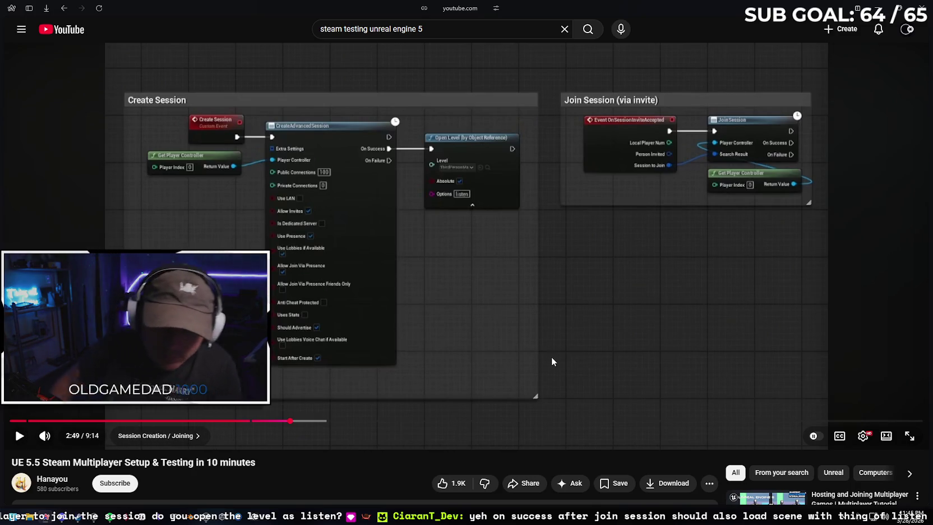
click(208, 518)
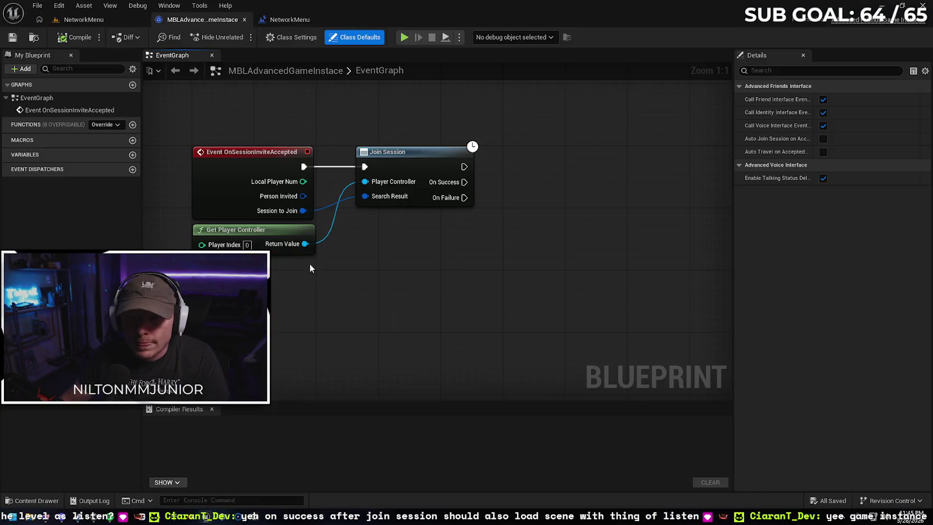
Clear space in the MBLAdvancedGameInstace EventGraph and add a Create Session node via 'create ses'
drag(342, 305, 438, 303)
scroll(419, 306, down, 1)
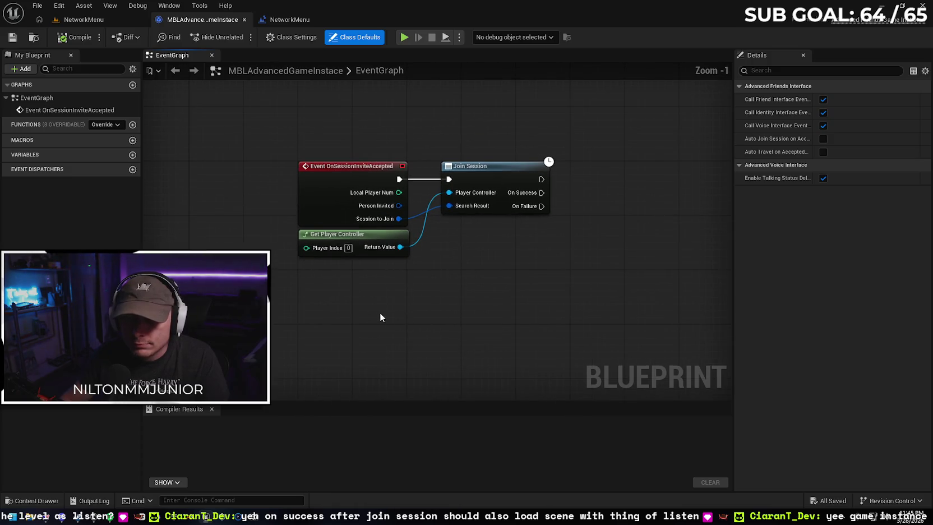
mouse_move(307, 305)
mouse_down()
mouse_move(613, 282)
mouse_move(500, 318)
mouse_up()
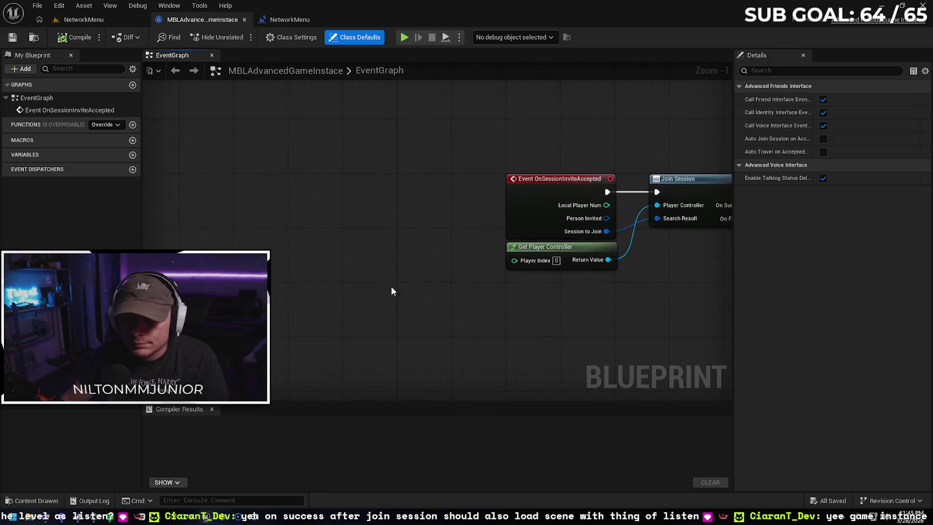
right_click(231, 200)
text(creat)
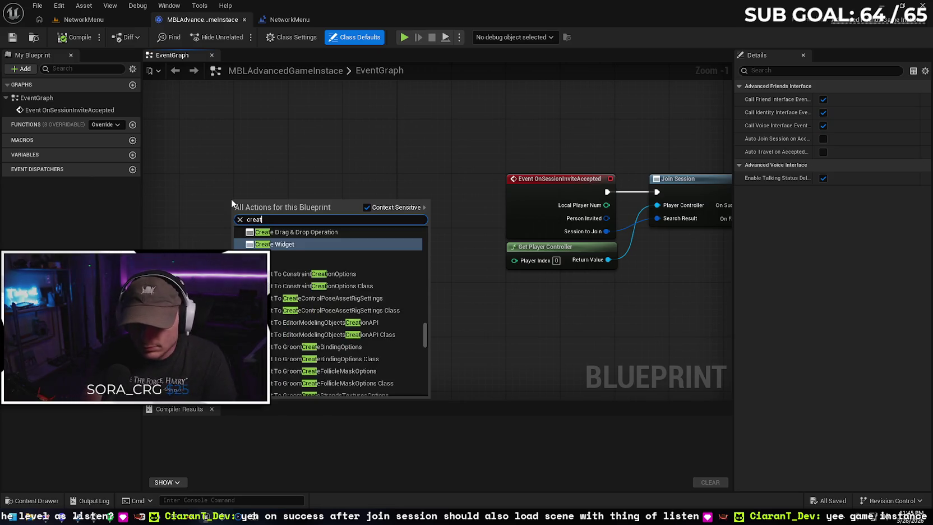
text(e ses)
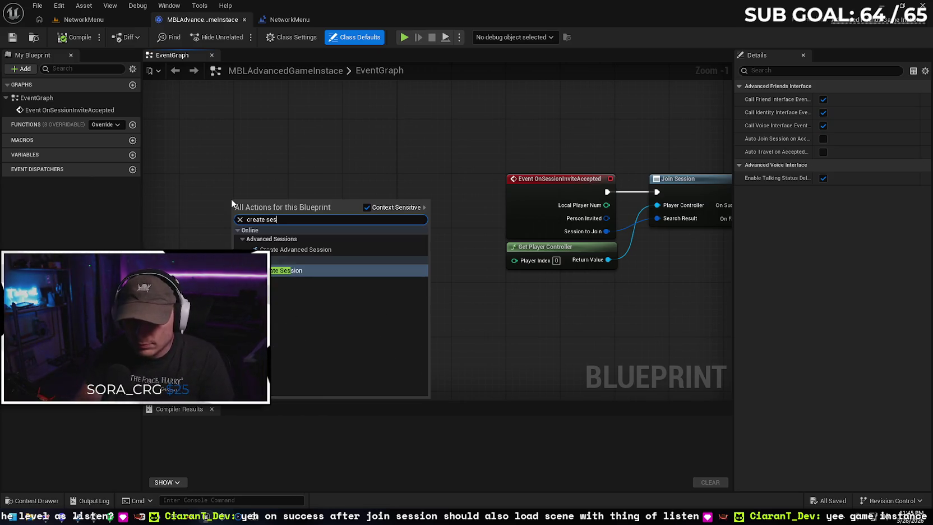
key(Return)
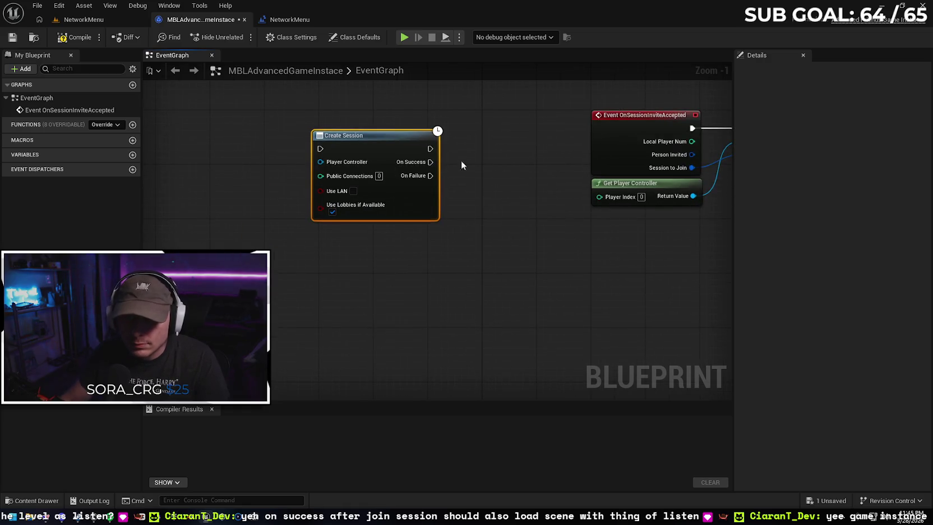
click(282, 24)
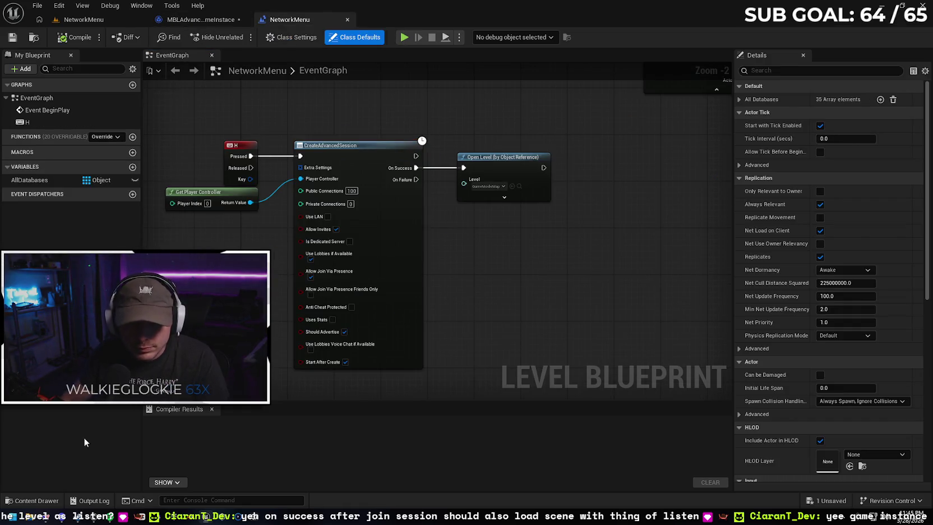
key(alt+Tab)
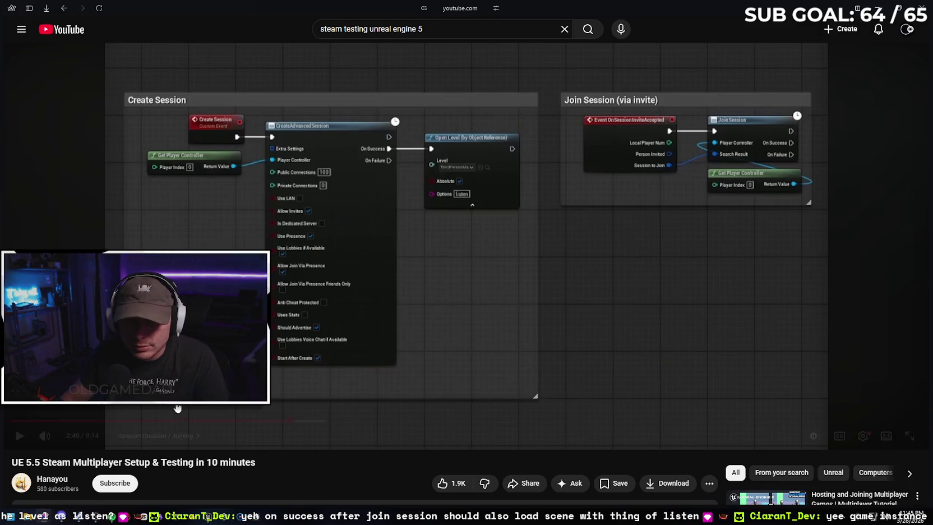
Play the tutorial's session creation part, pause at 3:13, and return to the Unreal editor
click(585, 271)
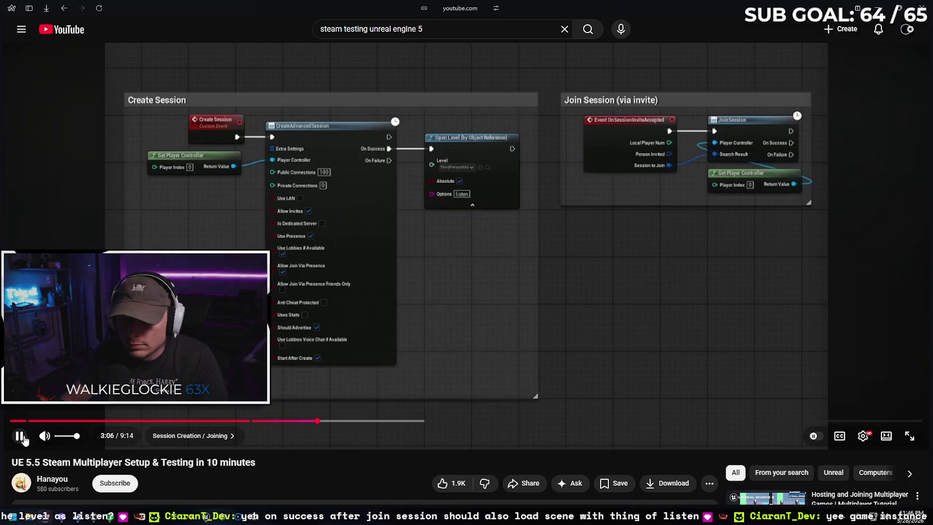
mouse_move(24, 444)
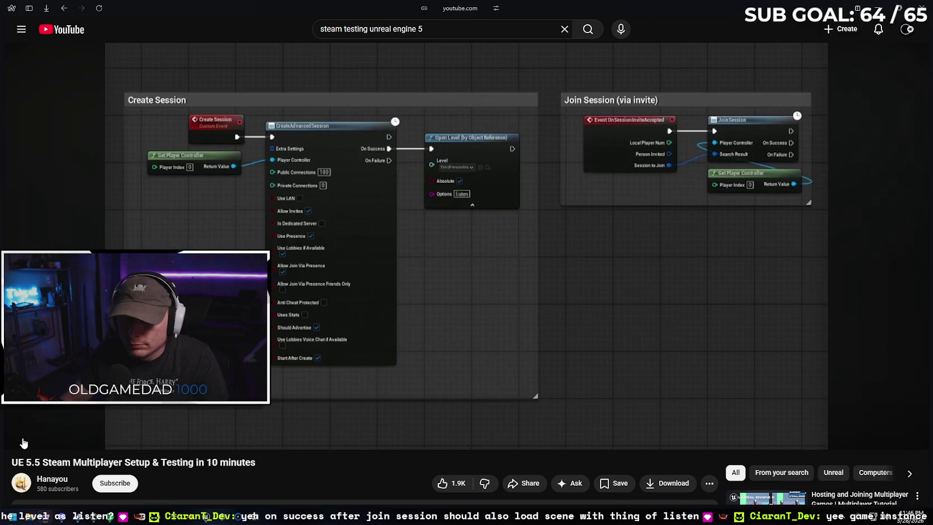
click(21, 437)
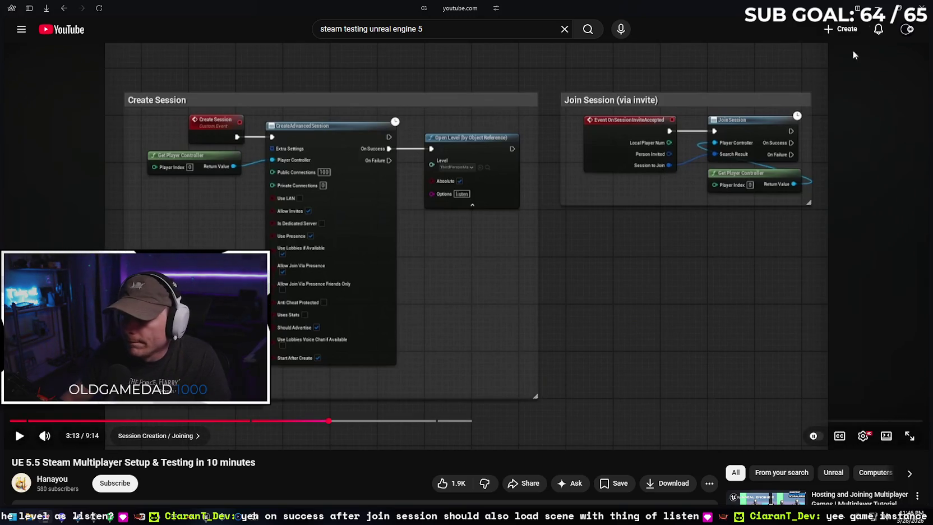
click(883, 6)
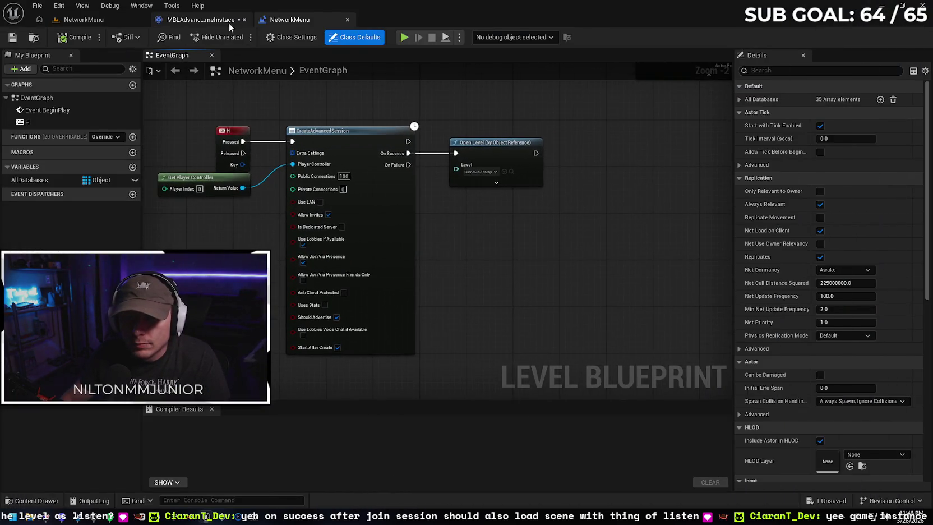
Add a Custom Event named CreateSession in the game instance's event graph
click(226, 21)
drag(556, 285, 628, 296)
right_click(323, 186)
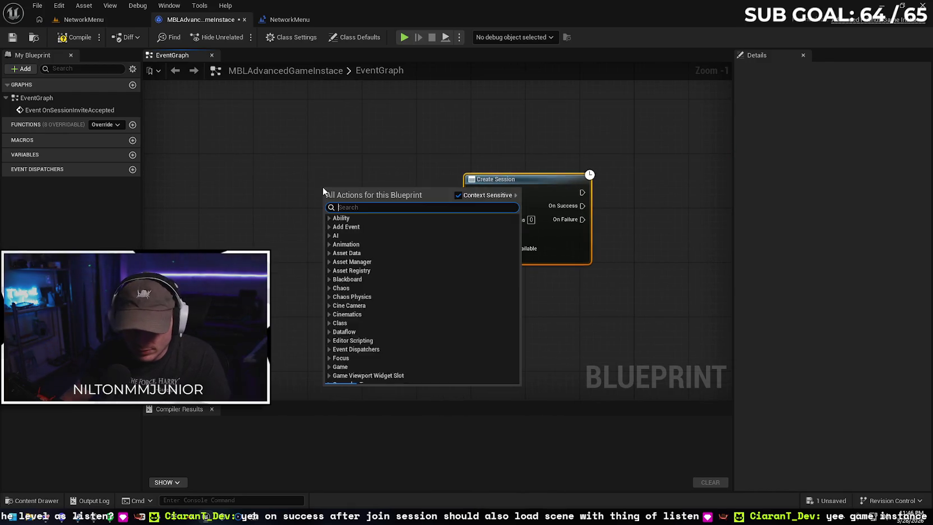
text(custom)
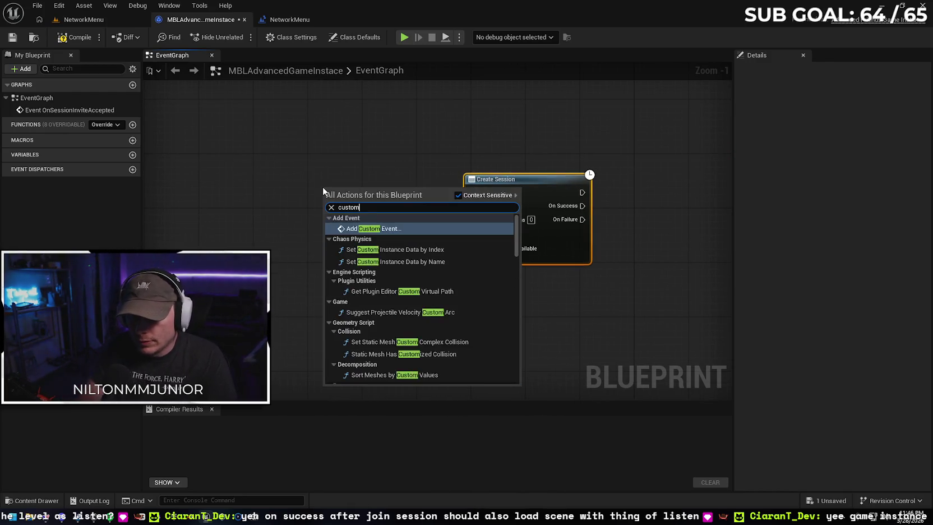
key(Return)
text(Crea)
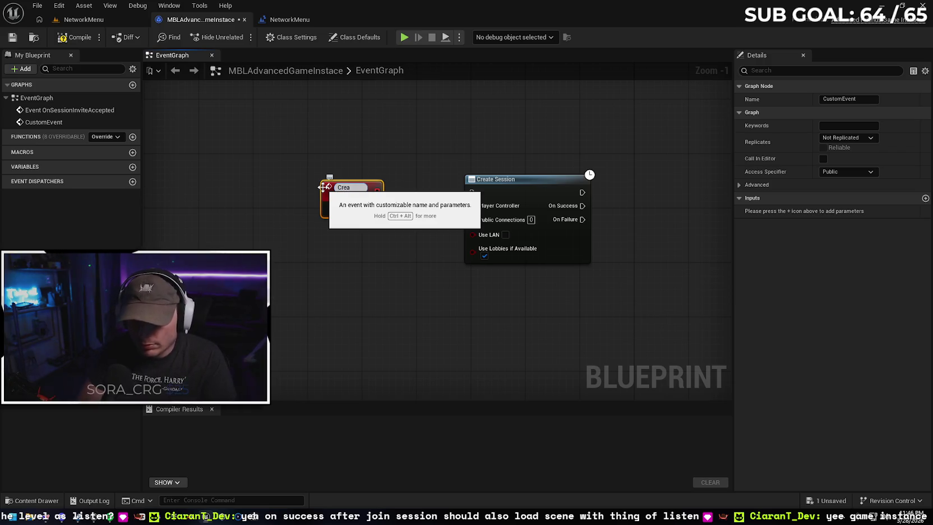
text(teSession)
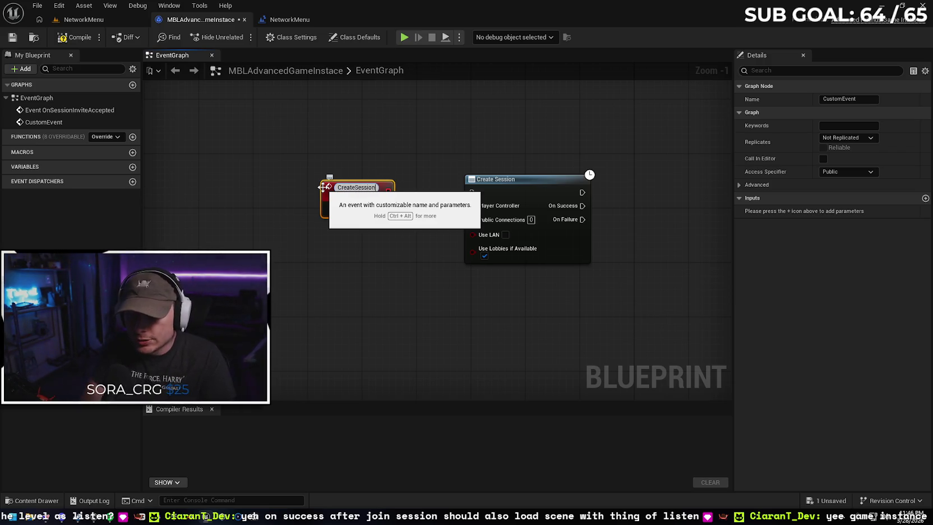
key(Return)
mouse_move(358, 187)
mouse_down()
mouse_move(359, 166)
mouse_move(466, 206)
mouse_move(472, 192)
mouse_up()
drag(364, 166, 377, 172)
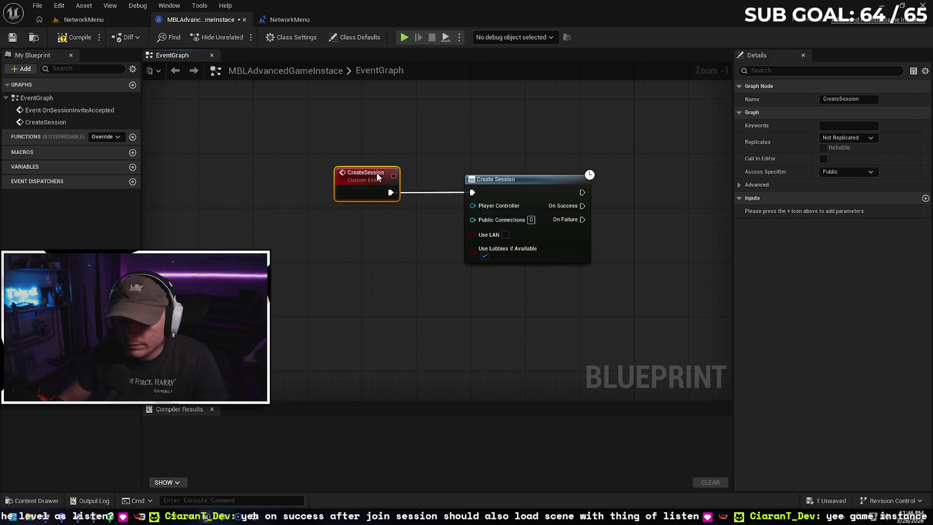
Add a Get Player Controller node just below the CreateSession event
right_click(353, 257)
text(get)
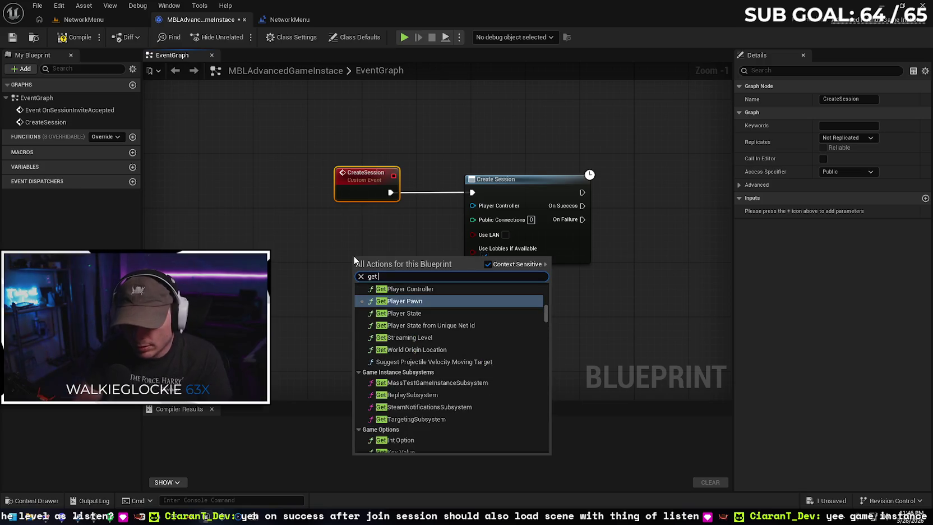
text( player controller)
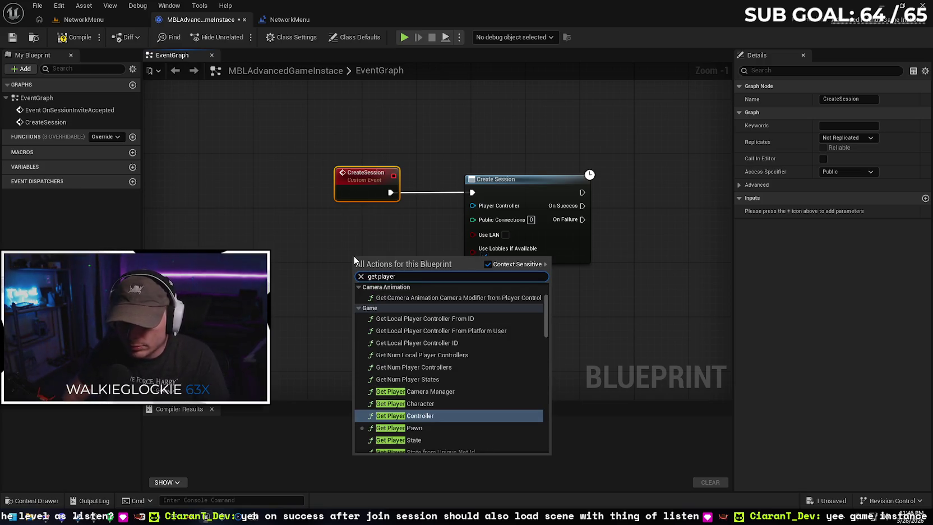
key(Return)
drag(430, 259, 376, 225)
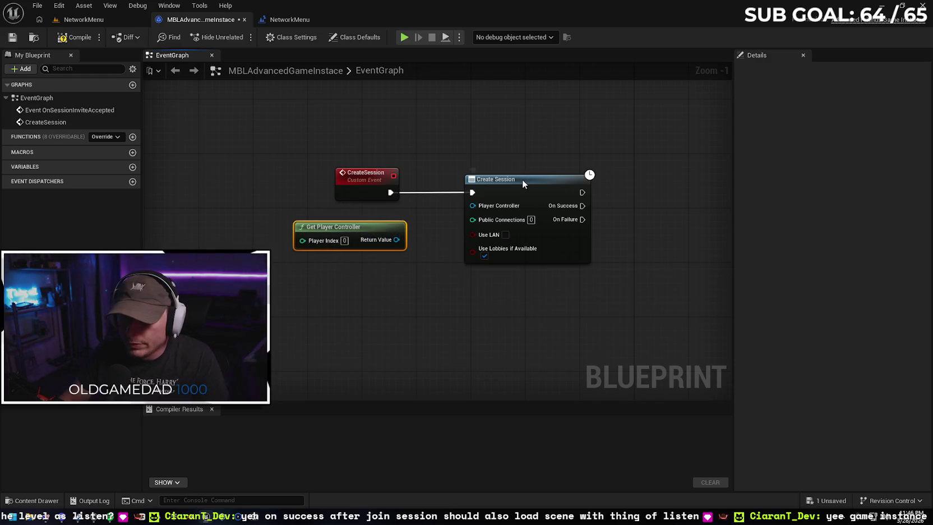
Replace Create Session with Create Advanced Session, driven by CreateSession and fed the player controller
click(522, 179)
key(Delete)
right_click(522, 178)
text(create ad)
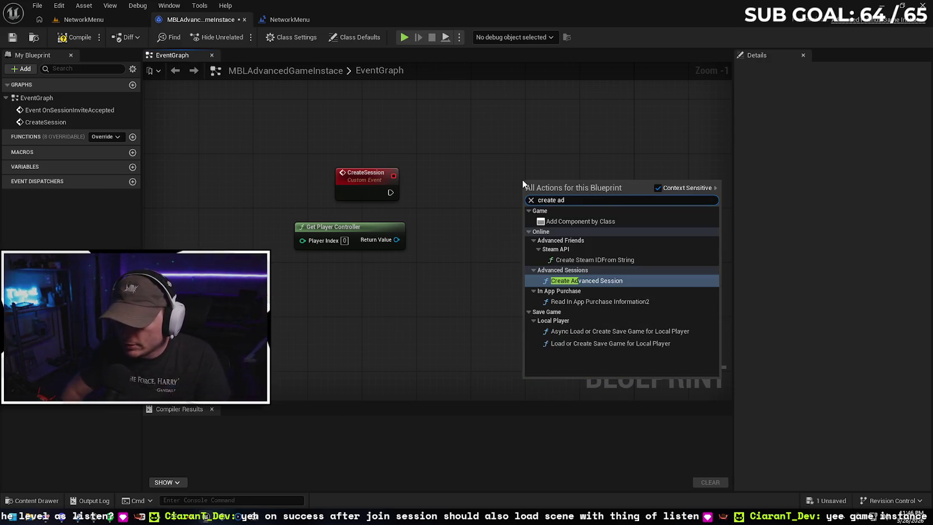
key(Return)
drag(670, 193, 604, 193)
drag(391, 193, 459, 185)
drag(544, 183, 537, 190)
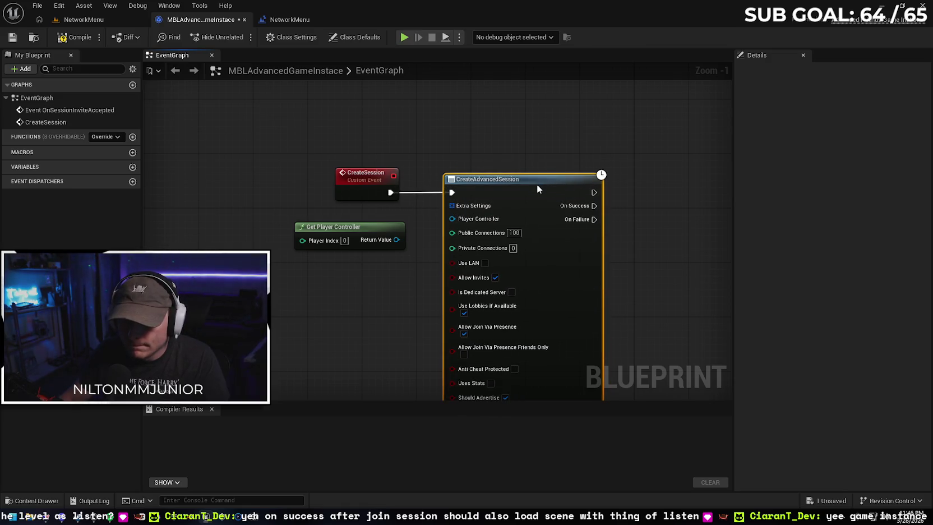
drag(396, 239, 452, 219)
Check the graph against the tutorial video and return to the NetworkMenu level blueprint
drag(598, 272, 518, 230)
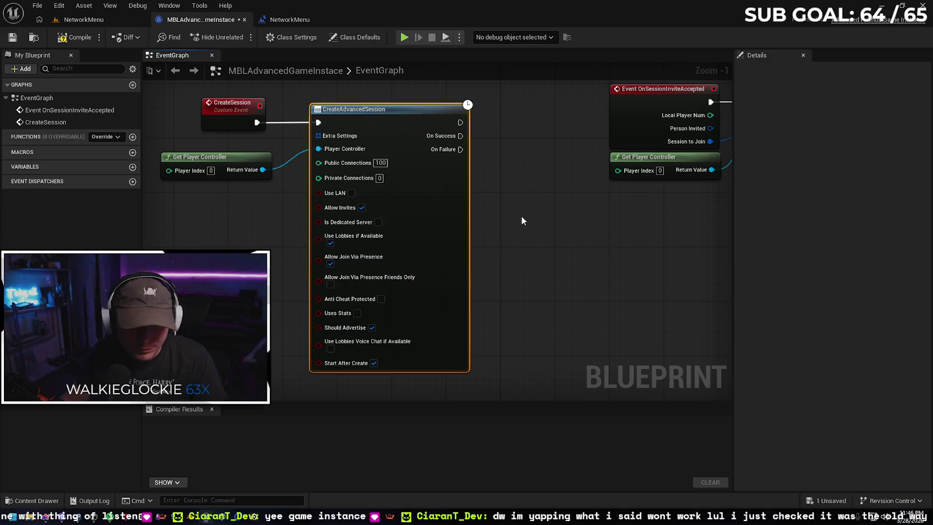
scroll(521, 220, down, 2)
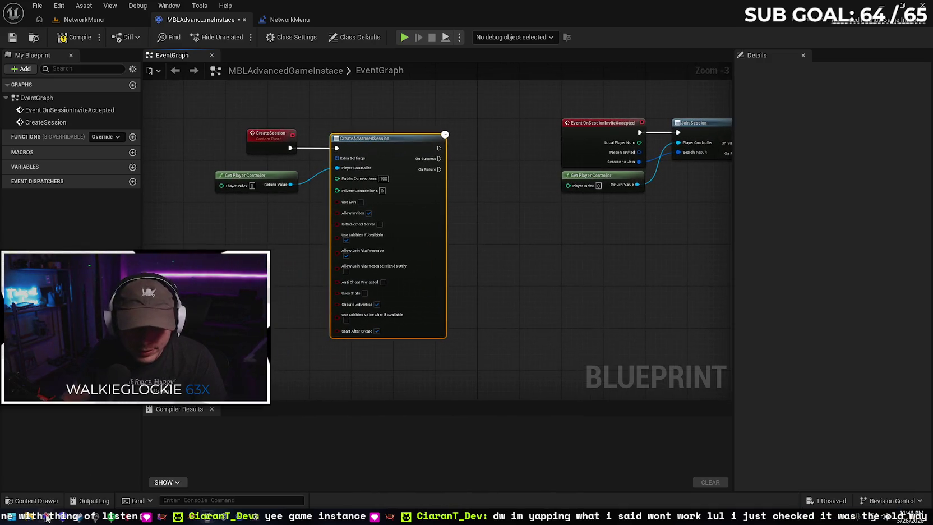
click(47, 517)
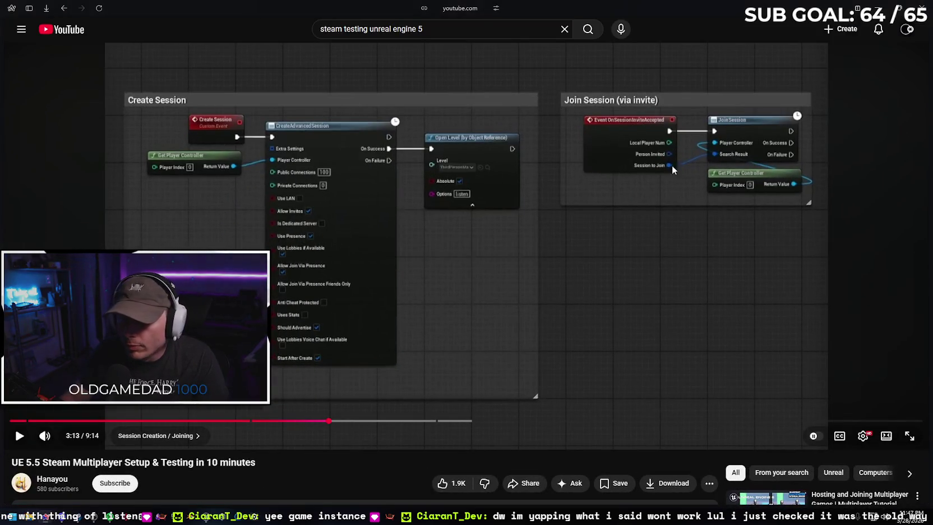
key(alt+Tab)
drag(542, 177, 548, 195)
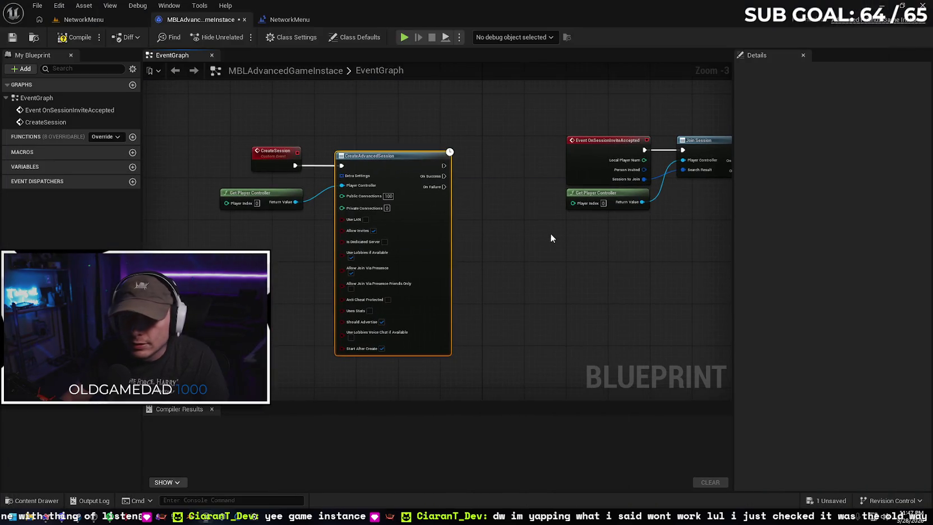
click(289, 19)
Delete the CreateAdvancedSession, Open Level and Get Player Controller nodes from the level blueprint
drag(523, 237, 515, 248)
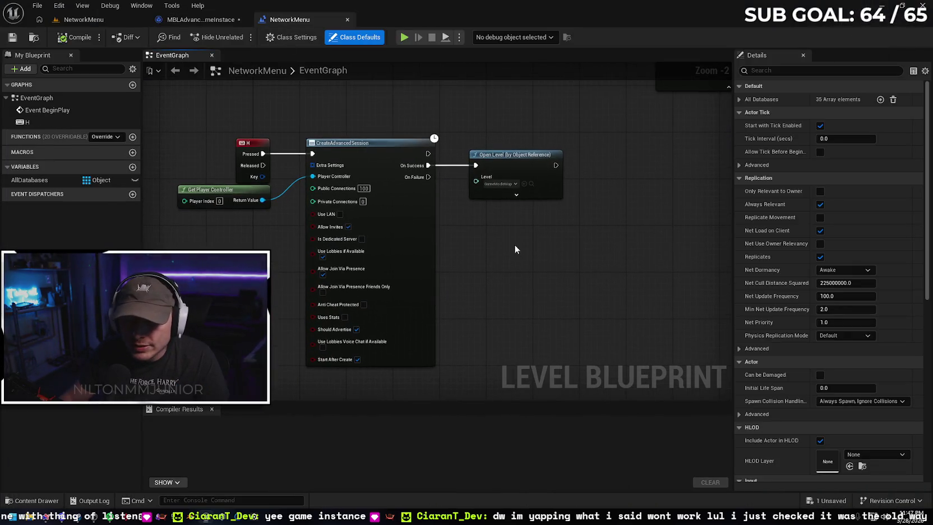
drag(353, 104, 543, 241)
key(Delete)
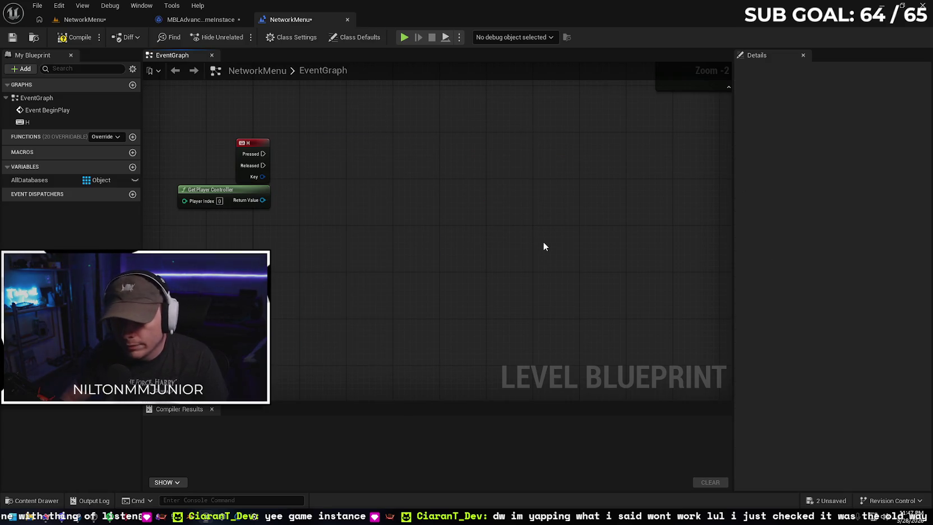
click(213, 192)
key(Delete)
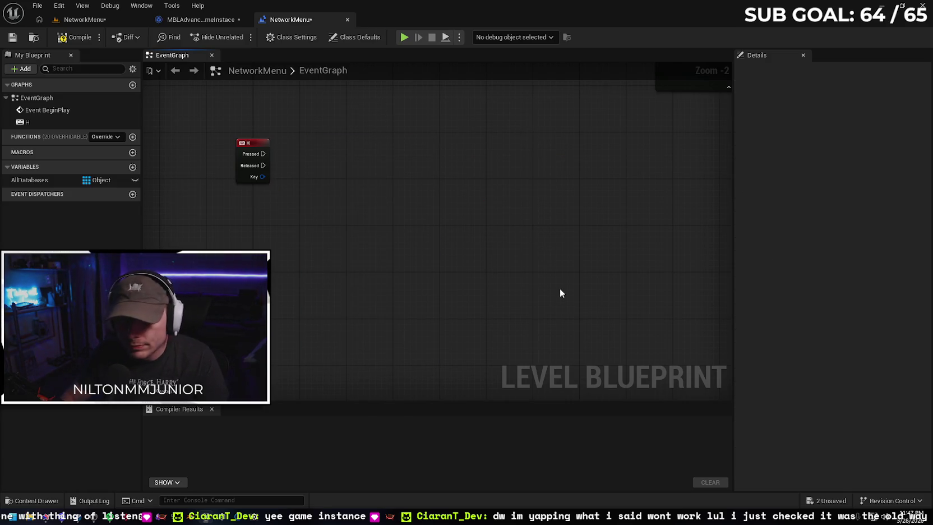
Try adding a Create Session action after H Pressed, then cancel it after checking the game instance
drag(317, 171, 384, 178)
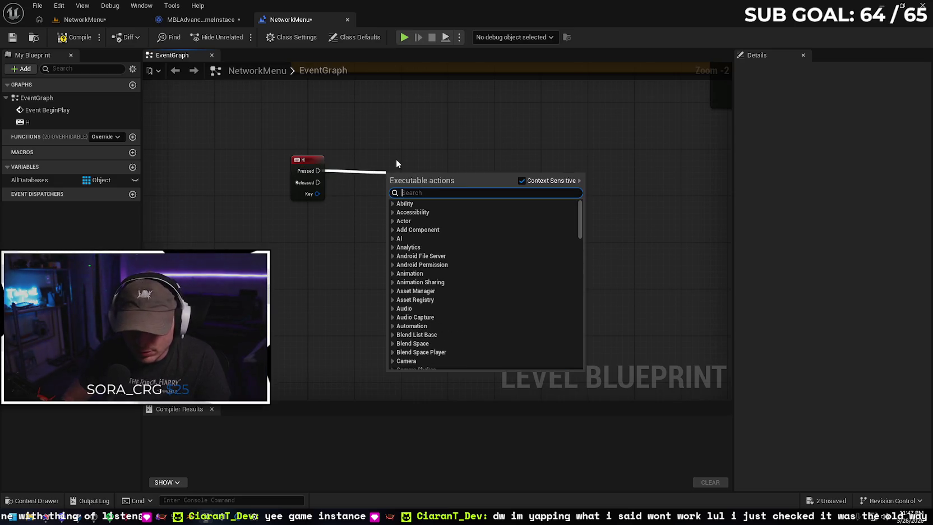
text(create s)
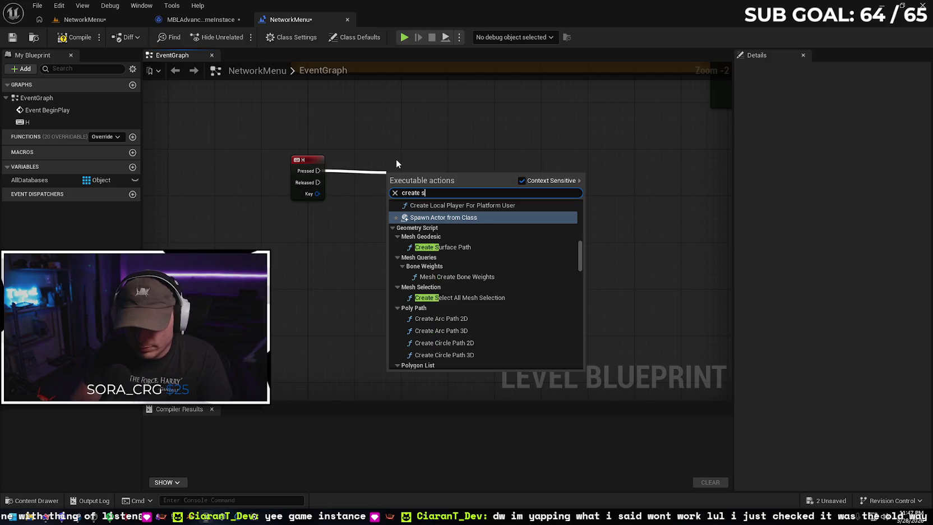
text(es)
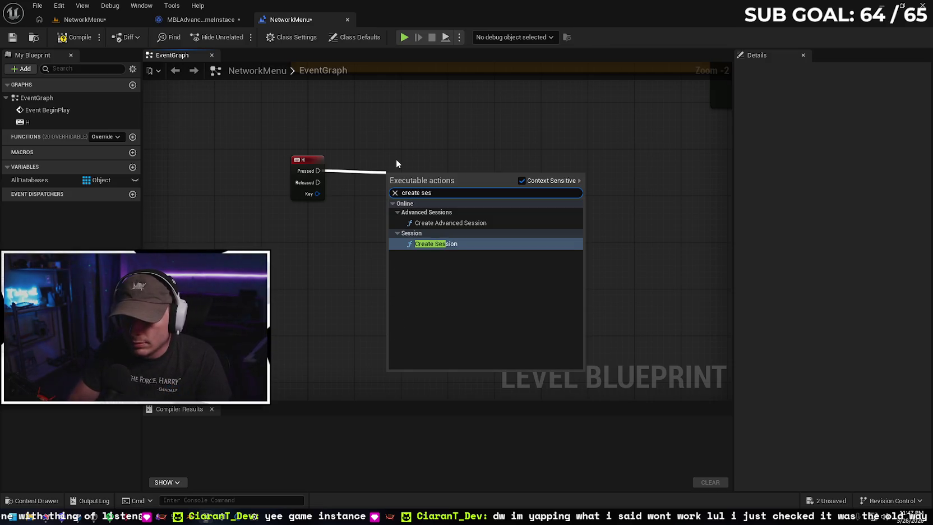
click(488, 128)
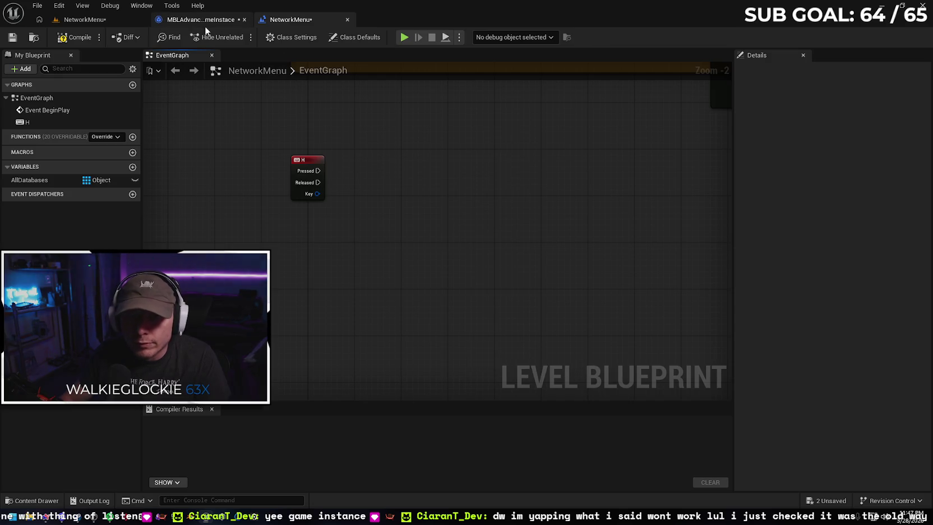
click(200, 20)
click(292, 20)
Route H Pressed through Cast To MBLAdvancedGameInstace into Create Session, with the cast result as Target
drag(318, 171, 370, 171)
text(cast to mbl)
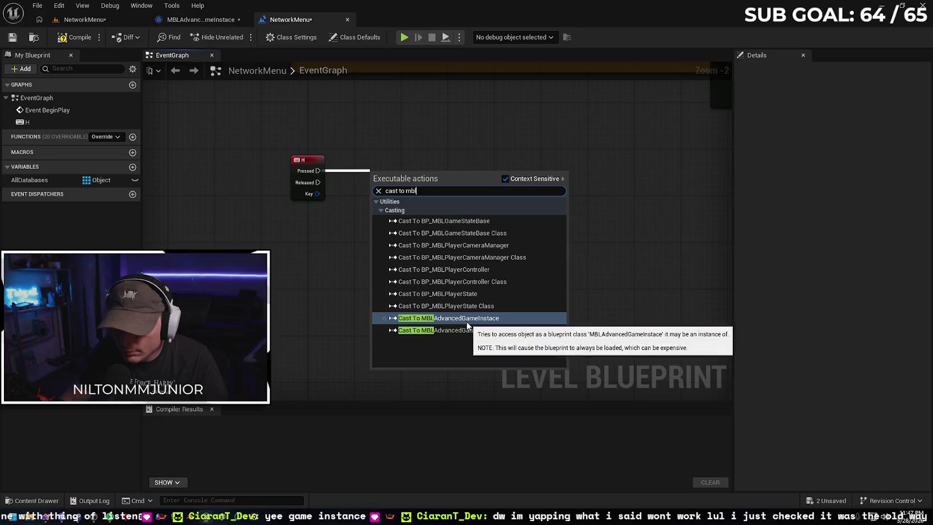
click(471, 318)
mouse_move(430, 176)
mouse_down()
mouse_move(430, 164)
mouse_move(521, 181)
mouse_up()
text(create se)
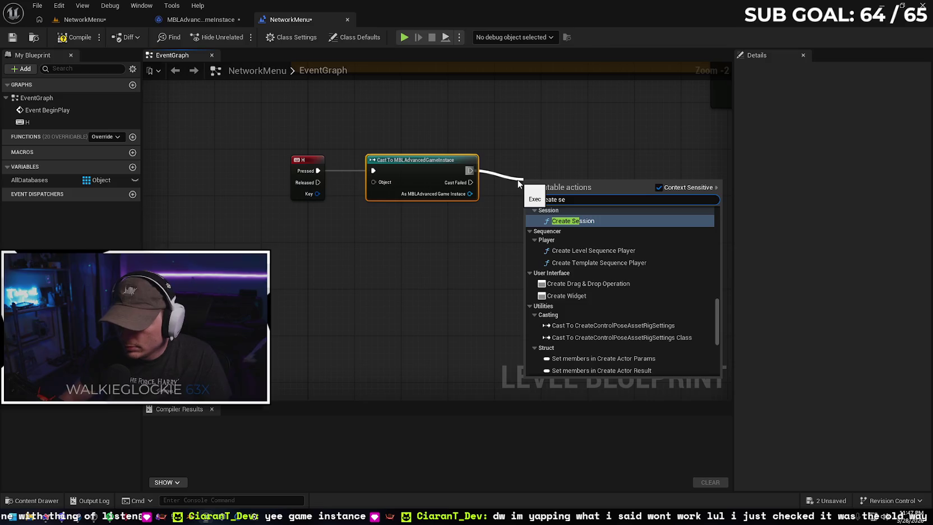
text(ssion)
key(Return)
drag(571, 195, 565, 166)
drag(468, 194, 538, 187)
Compile the level blueprint, which fails, and consult the tutorial video
click(71, 39)
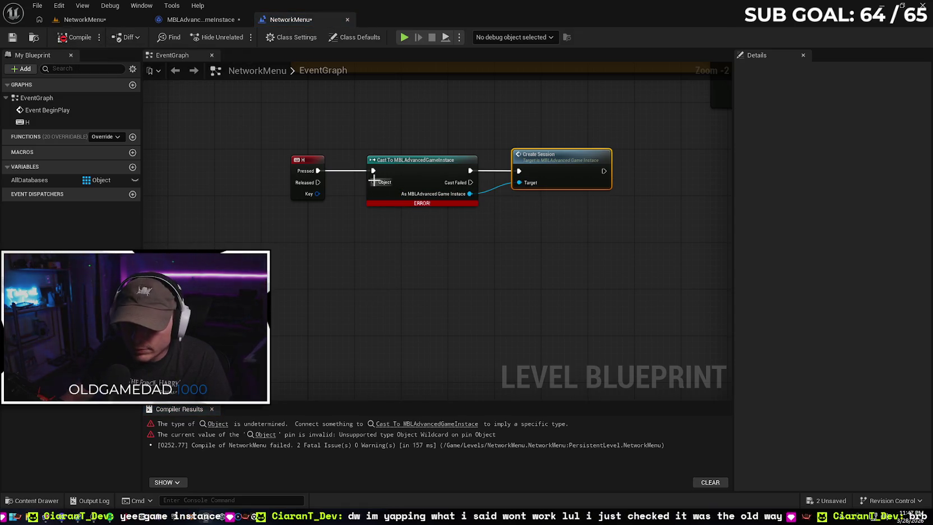
drag(367, 256, 398, 270)
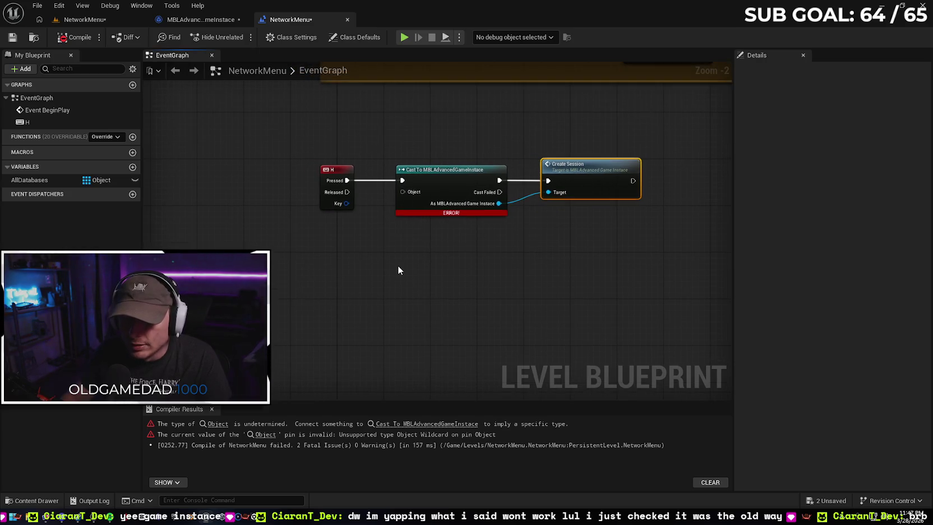
scroll(401, 261, up, 1)
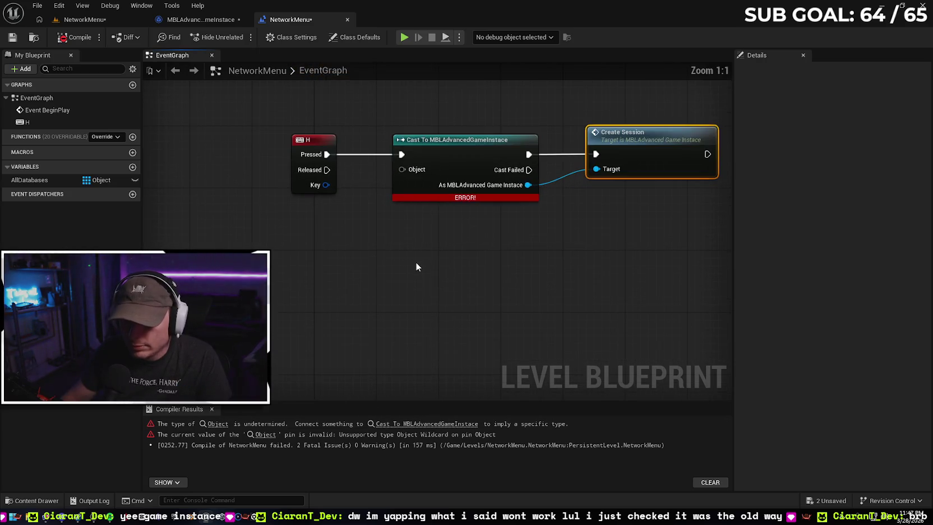
scroll(373, 247, up, 1)
mouse_move(357, 196)
mouse_down()
mouse_move(392, 187)
mouse_move(368, 199)
mouse_up()
click(628, 276)
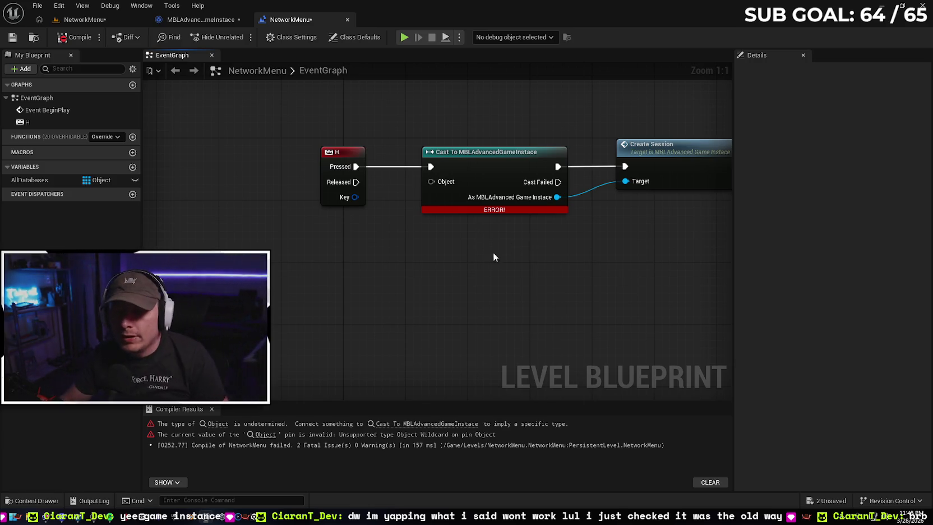
drag(493, 251, 441, 288)
click(50, 520)
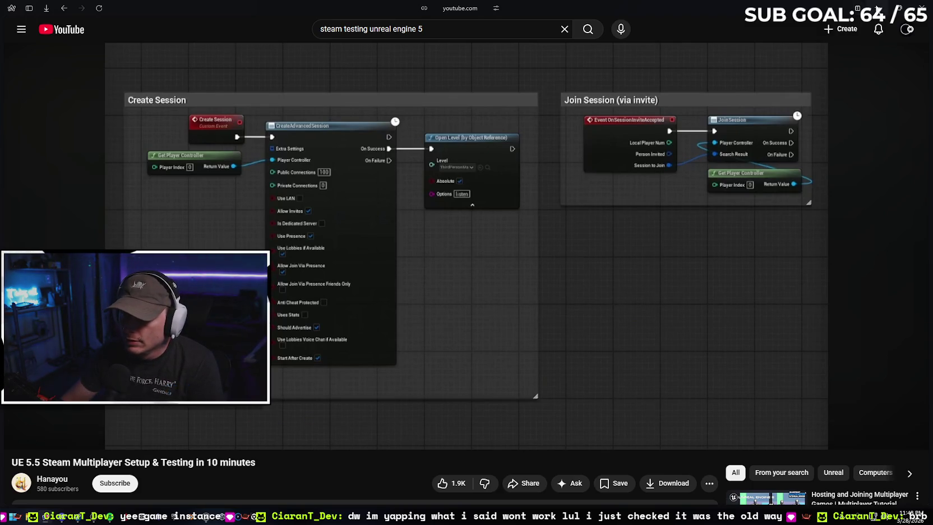
key(alt+Tab)
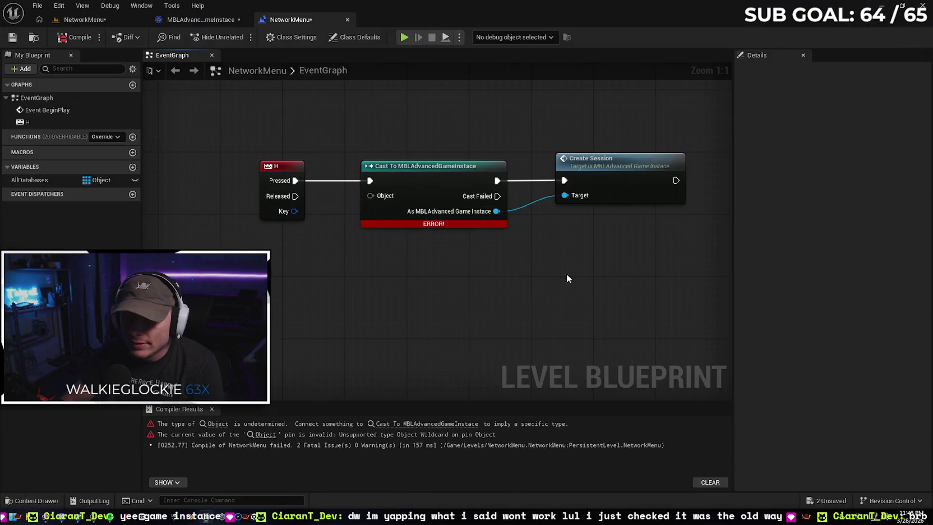
Shift the create-session nodes left in the game instance graph and recheck the tutorial
click(201, 20)
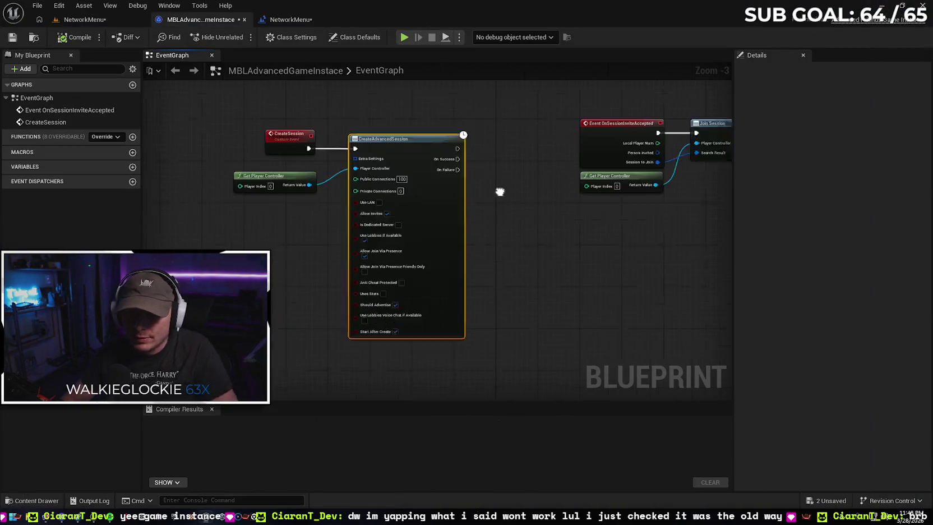
drag(253, 155, 469, 194)
mouse_move(467, 161)
mouse_down()
mouse_move(320, 150)
mouse_move(320, 142)
mouse_up()
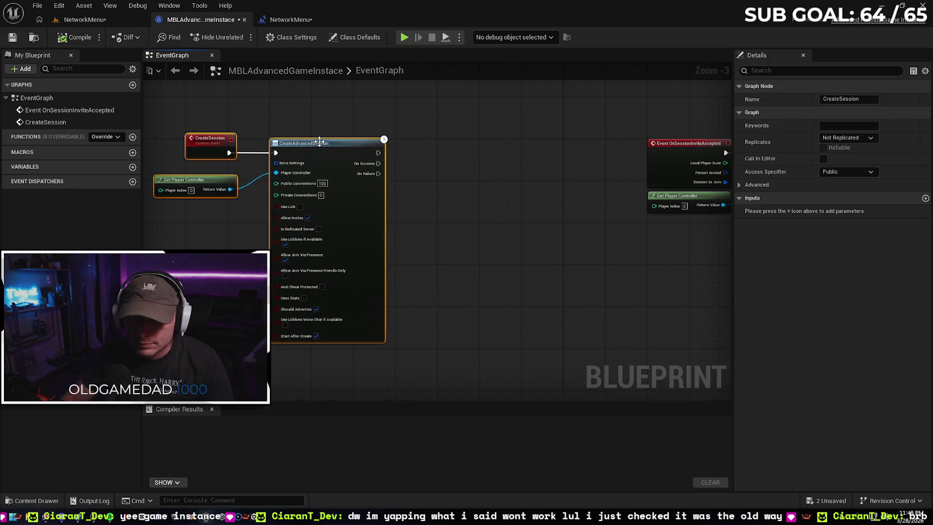
click(389, 166)
drag(379, 173, 383, 164)
click(46, 516)
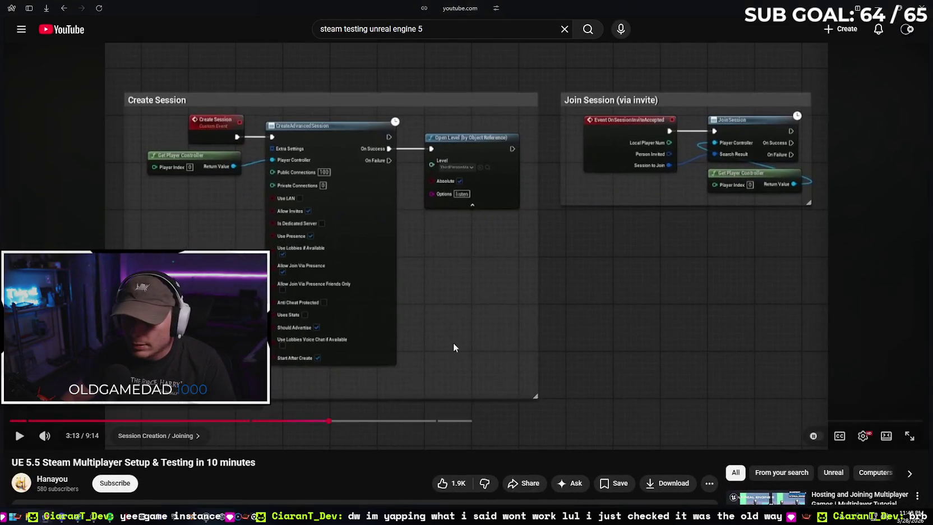
key(alt+Tab)
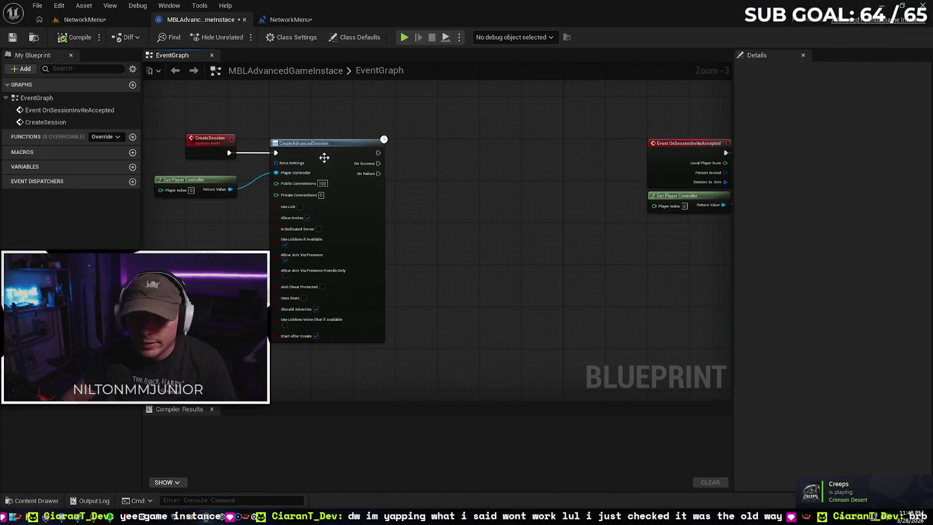
Add Open Level (by Object Reference) after On Success with Level set to GameModeMap
drag(380, 164, 435, 160)
text(op)
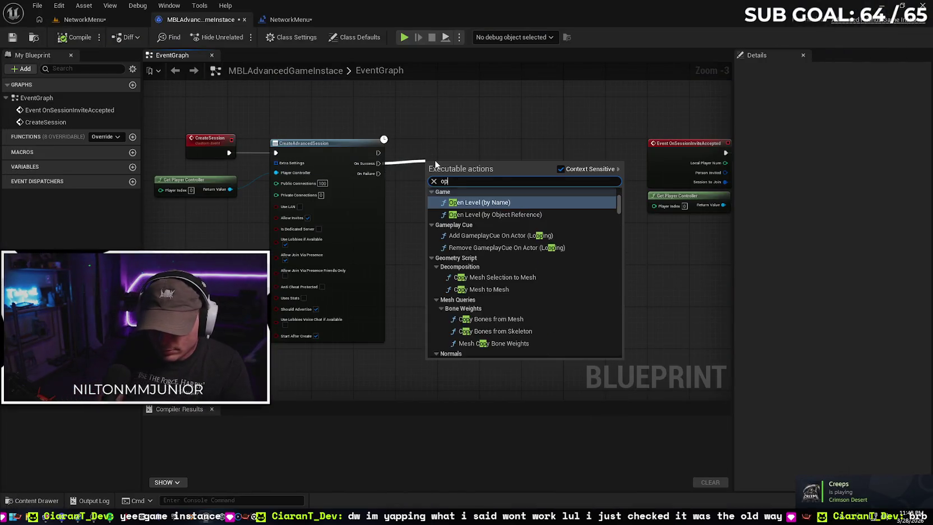
text(en level)
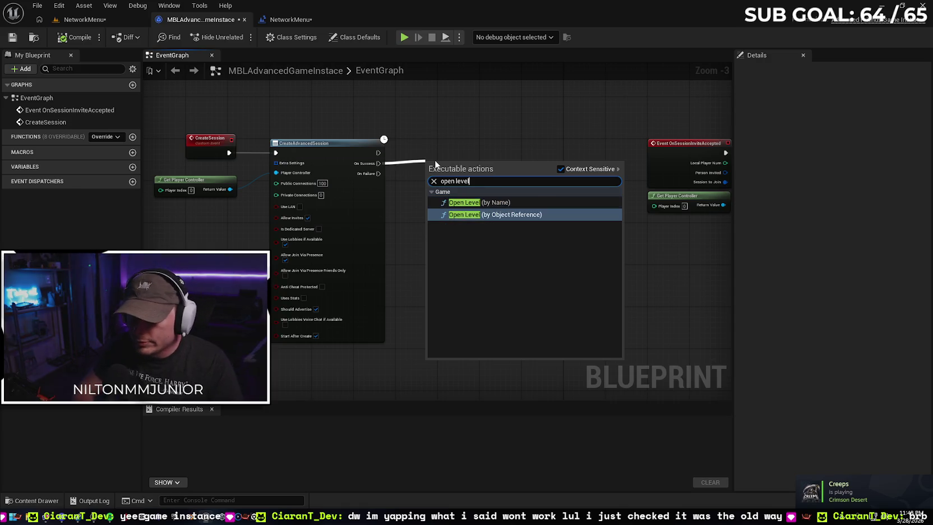
click(482, 214)
drag(478, 164, 478, 159)
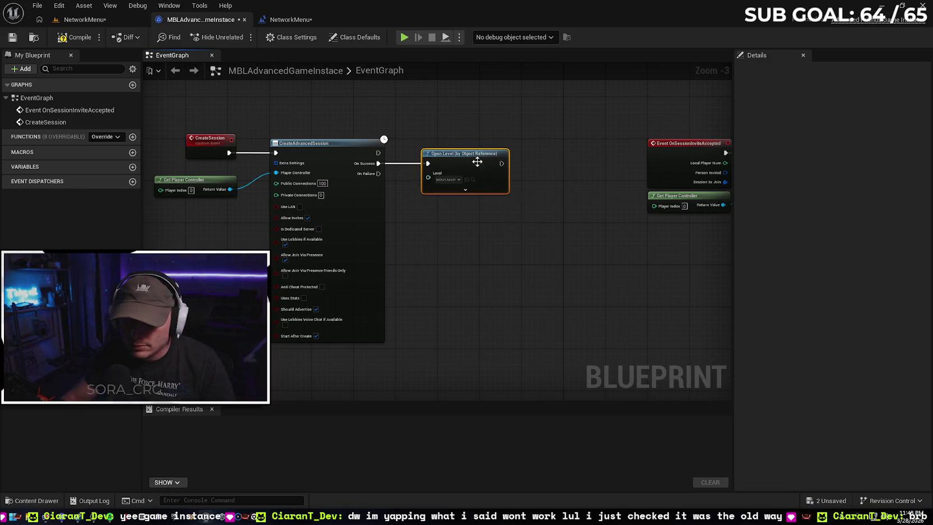
click(448, 180)
scroll(527, 269, down, 5)
scroll(530, 275, down, 8)
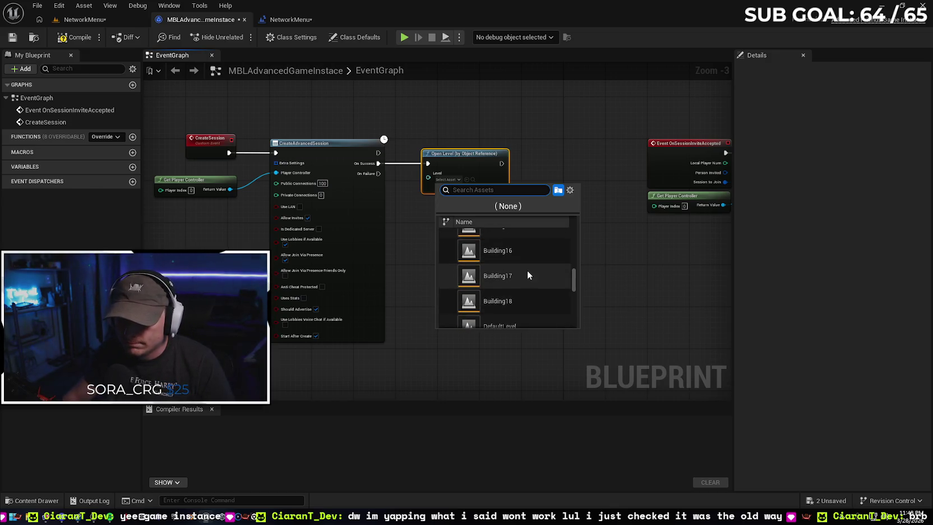
scroll(533, 258, down, 10)
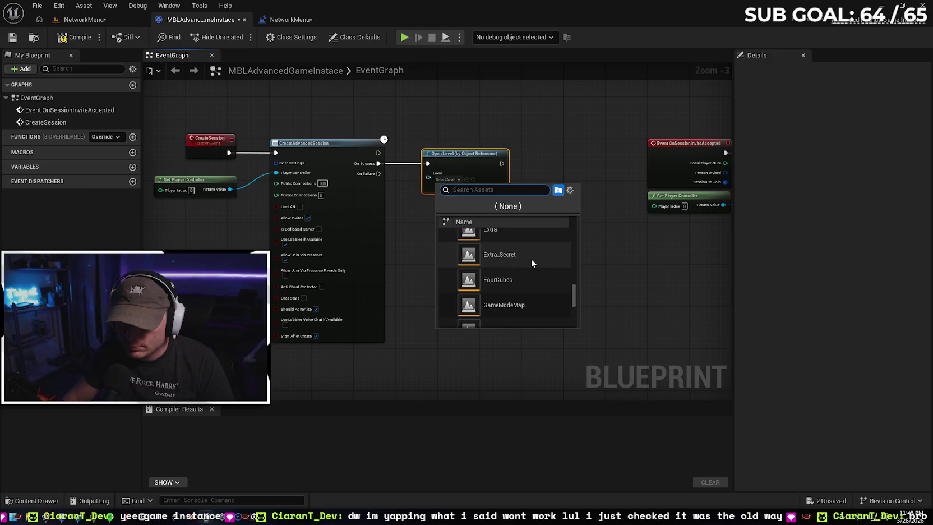
scroll(539, 258, down, 2)
scroll(537, 264, up, 10)
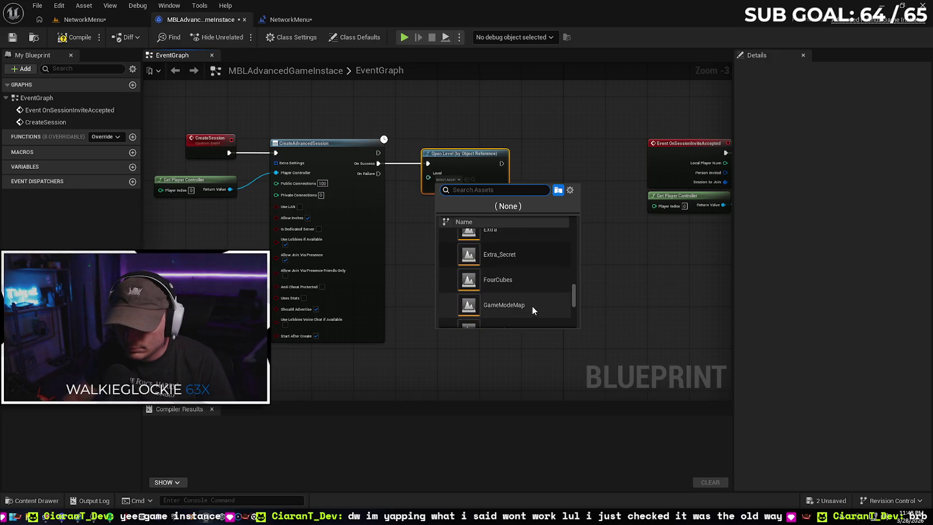
click(533, 305)
click(514, 248)
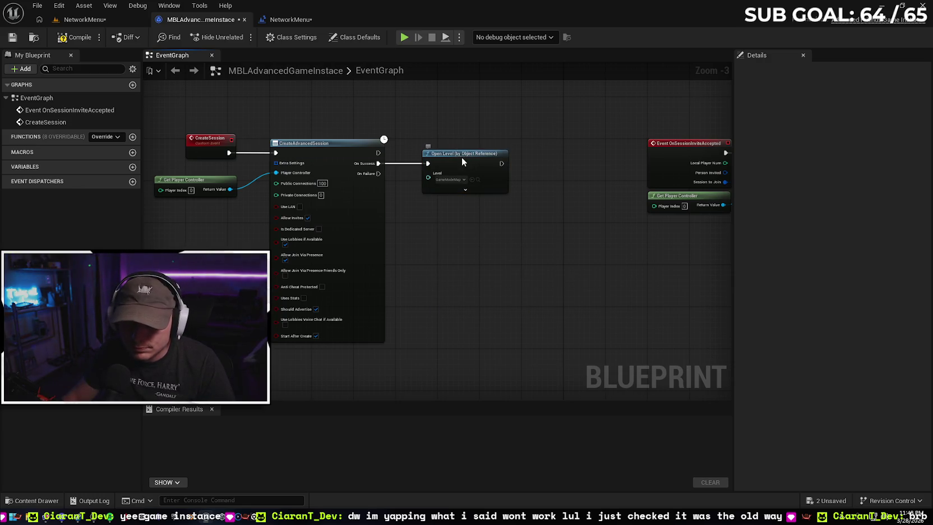
Expand Open Level's inputs and set its Options to listen
drag(462, 157, 456, 157)
click(449, 260)
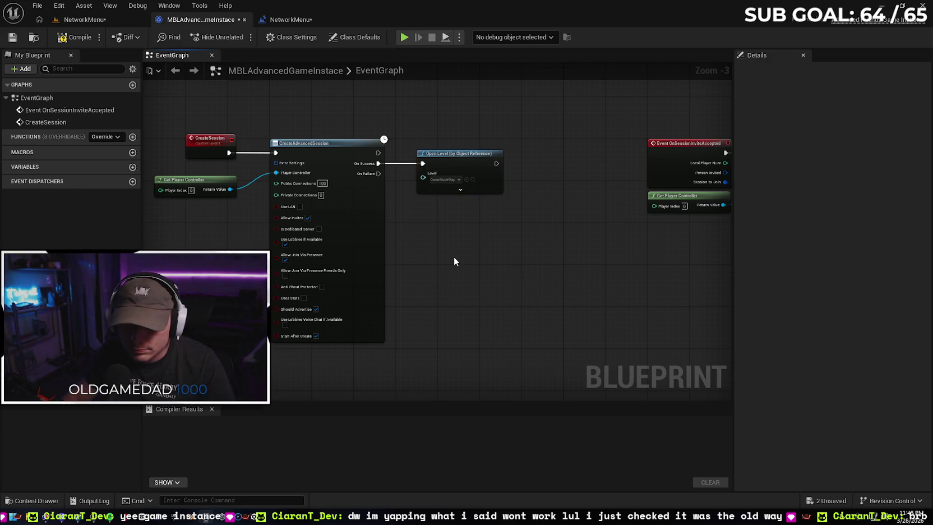
mouse_move(438, 254)
mouse_down()
mouse_move(459, 254)
mouse_move(449, 252)
mouse_up()
click(472, 188)
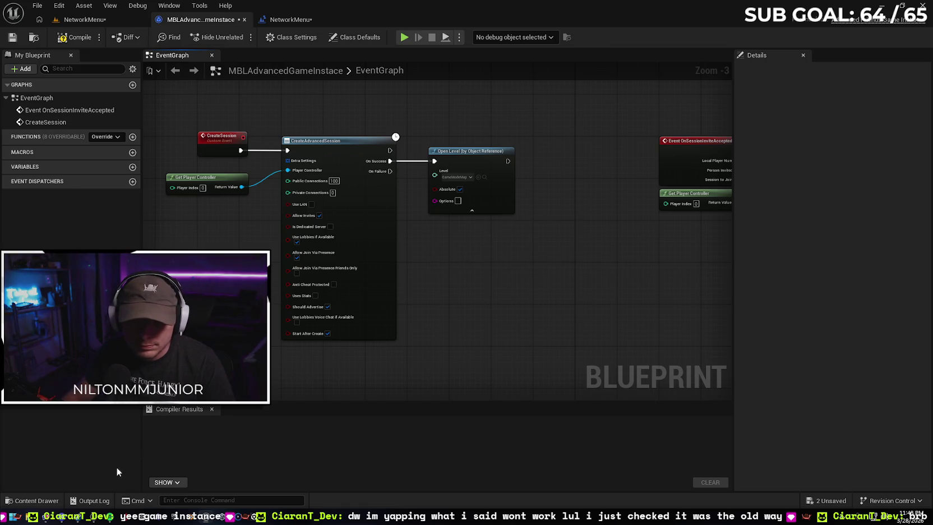
key(alt+Tab)
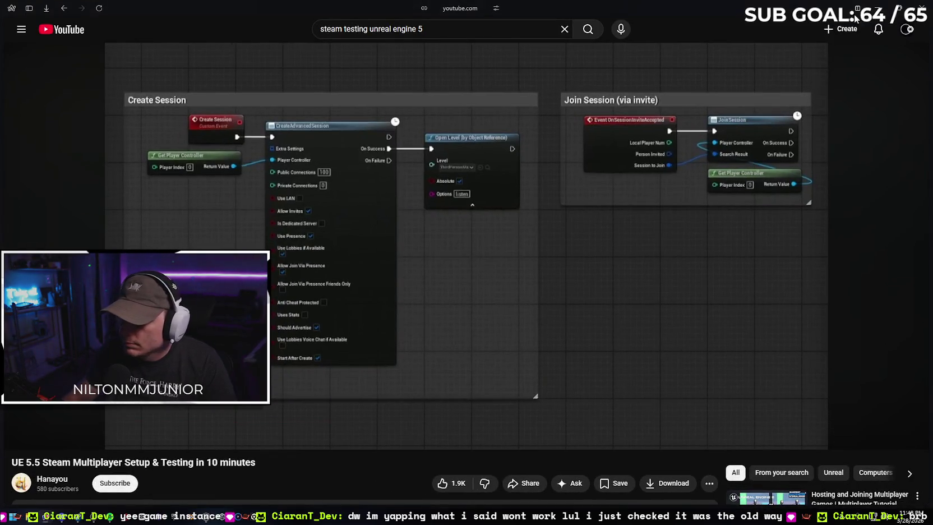
key(alt+Tab)
click(458, 200)
text(listen)
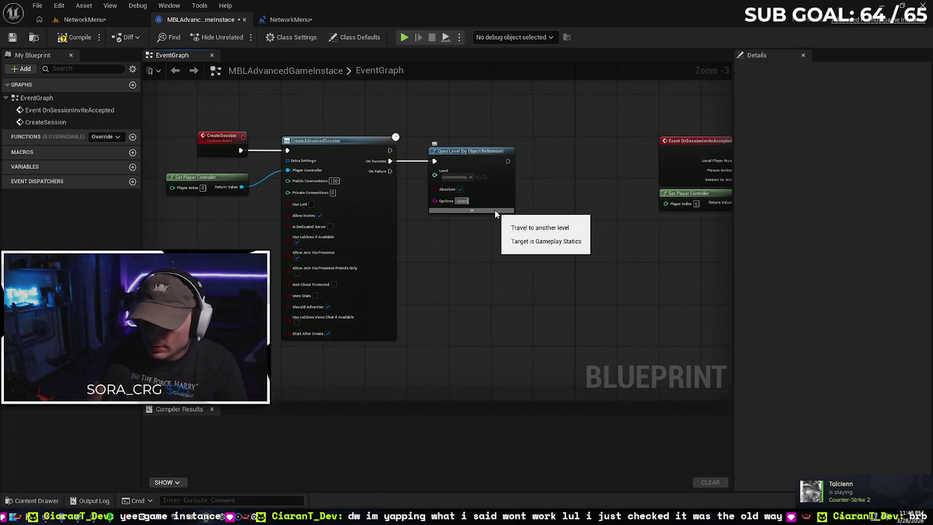
Move the Join Session nodes beside Open Level and compile the game instance successfully
drag(625, 252, 474, 256)
drag(502, 121, 704, 221)
drag(542, 152, 437, 167)
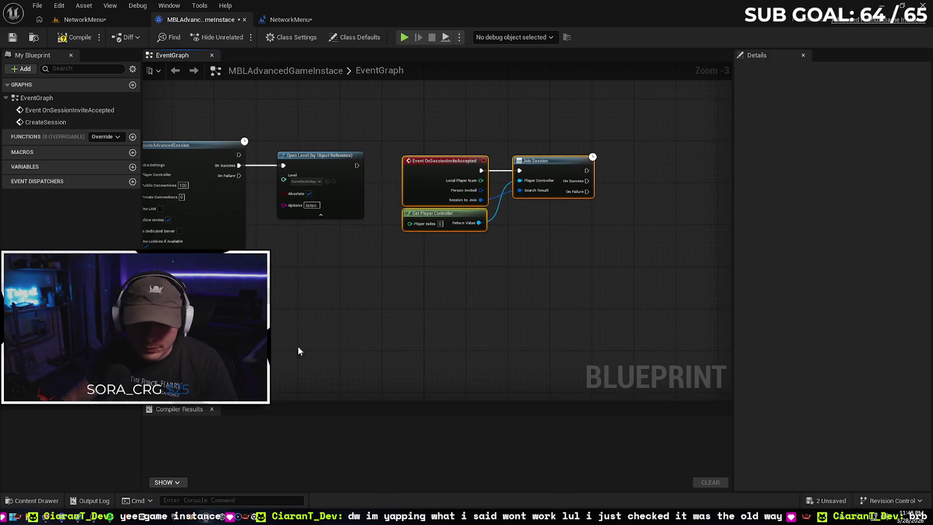
key(alt+Tab)
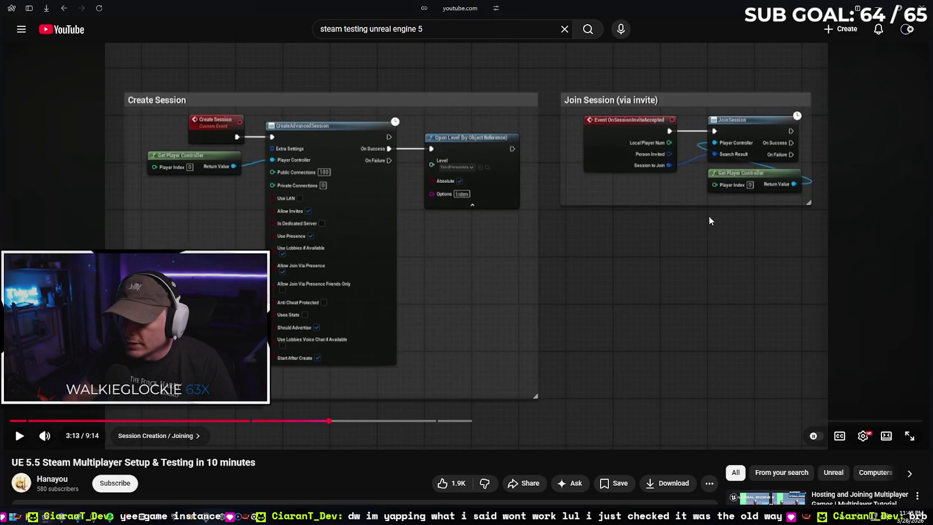
click(876, 7)
mouse_move(452, 215)
mouse_down()
mouse_move(520, 213)
mouse_move(464, 206)
mouse_up()
click(394, 266)
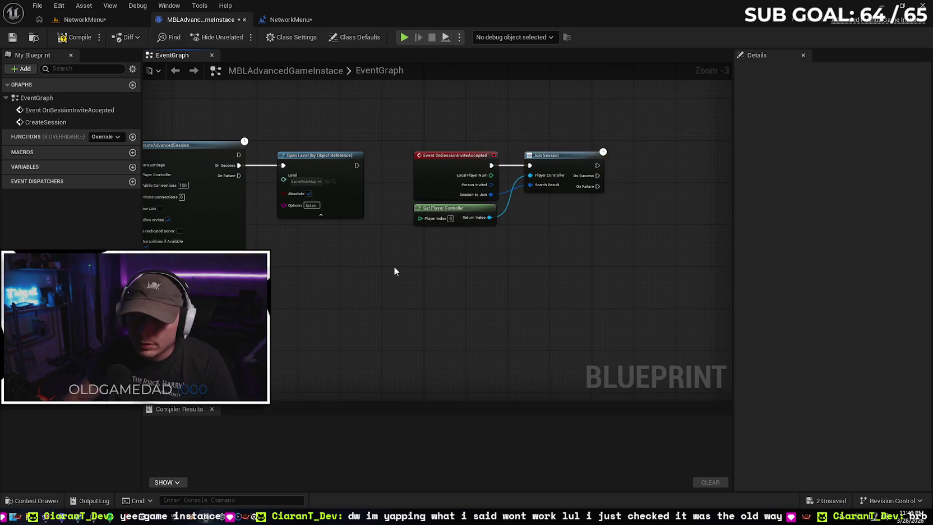
drag(394, 266, 507, 252)
click(73, 37)
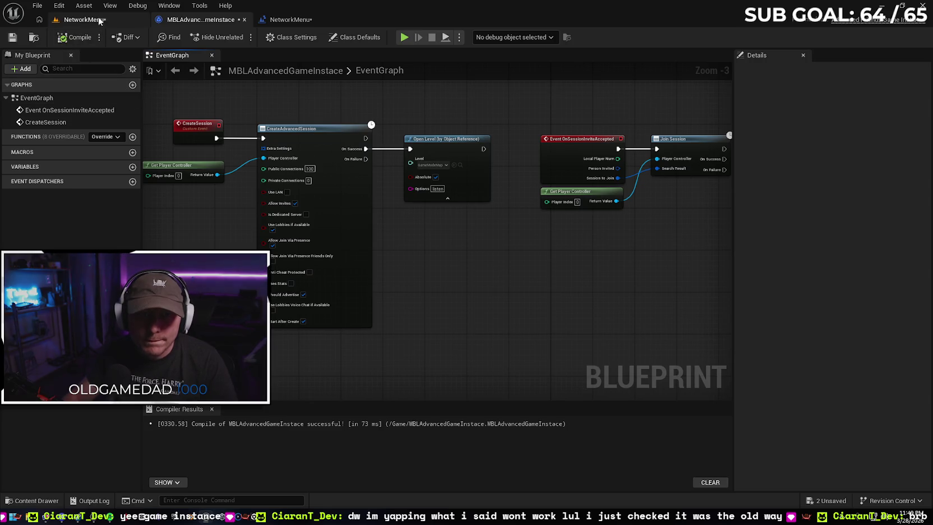
In the NetworkMenu graph, search 'get instance' for the cast's Object input, then cancel
click(105, 23)
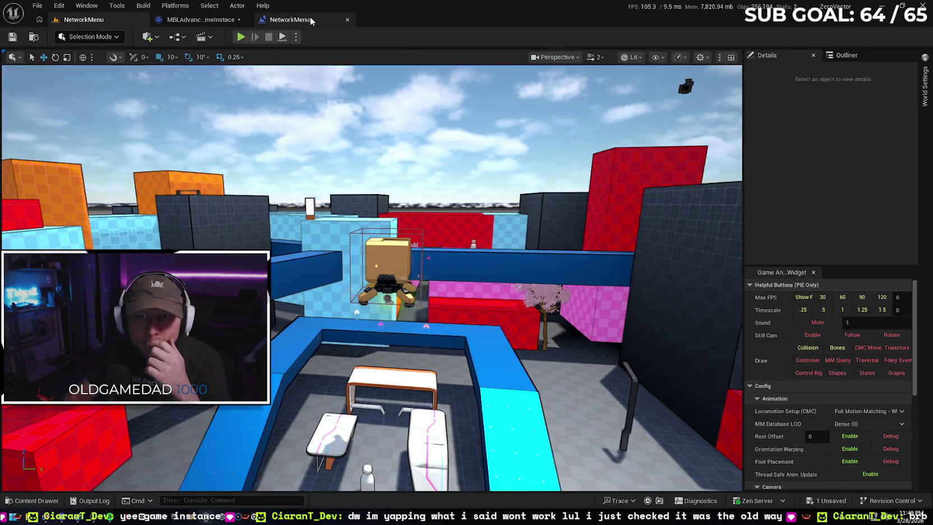
click(289, 19)
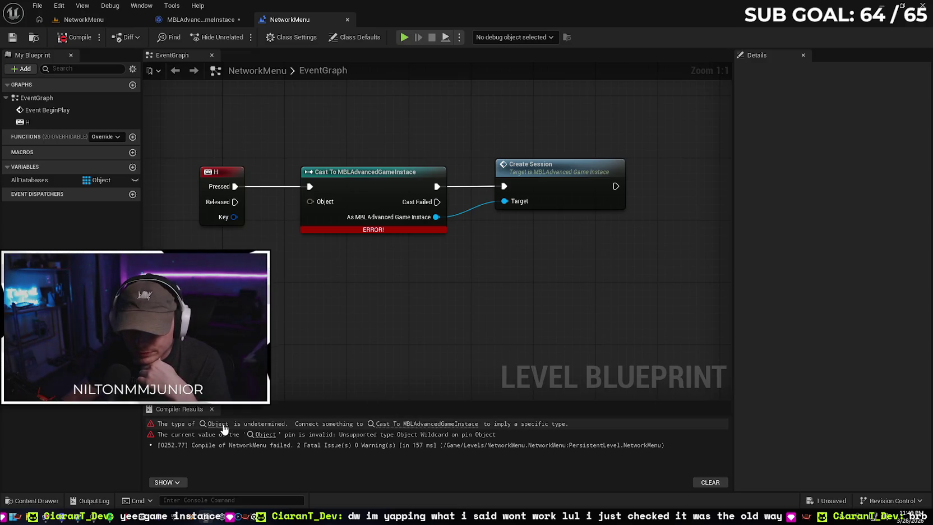
drag(360, 308, 412, 308)
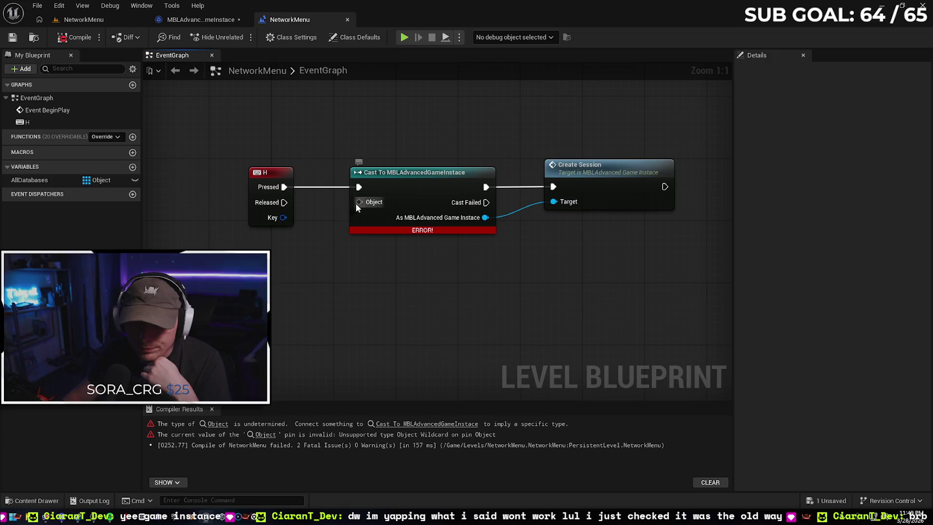
drag(362, 202, 308, 274)
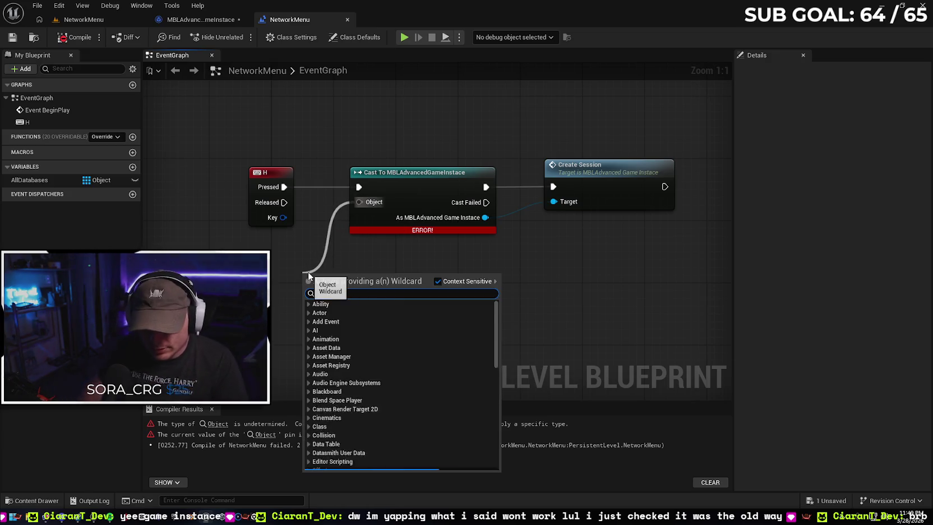
text(get)
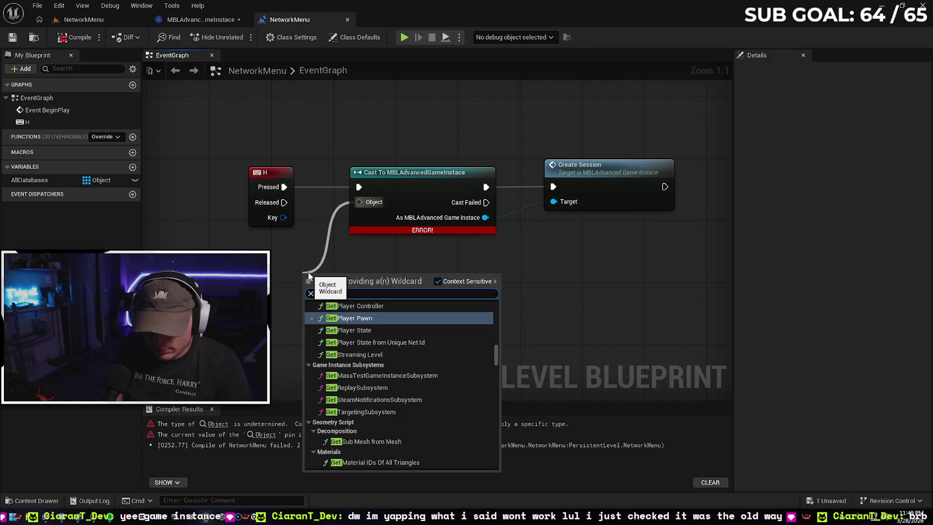
text( inst)
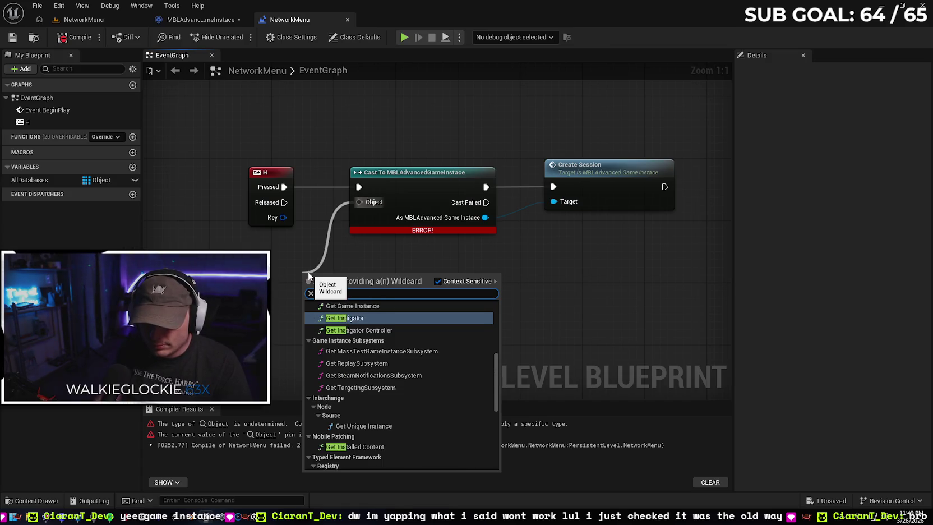
text(ance)
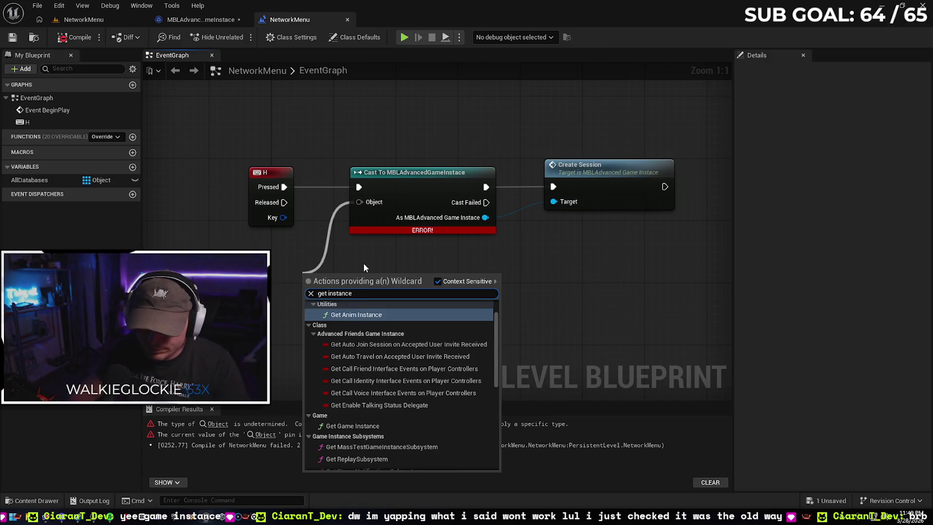
scroll(421, 335, down, 10)
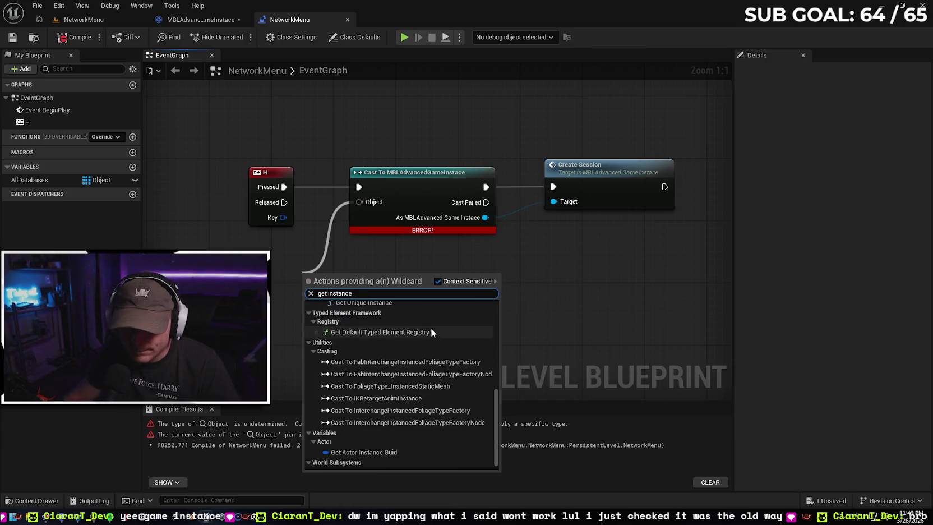
click(573, 309)
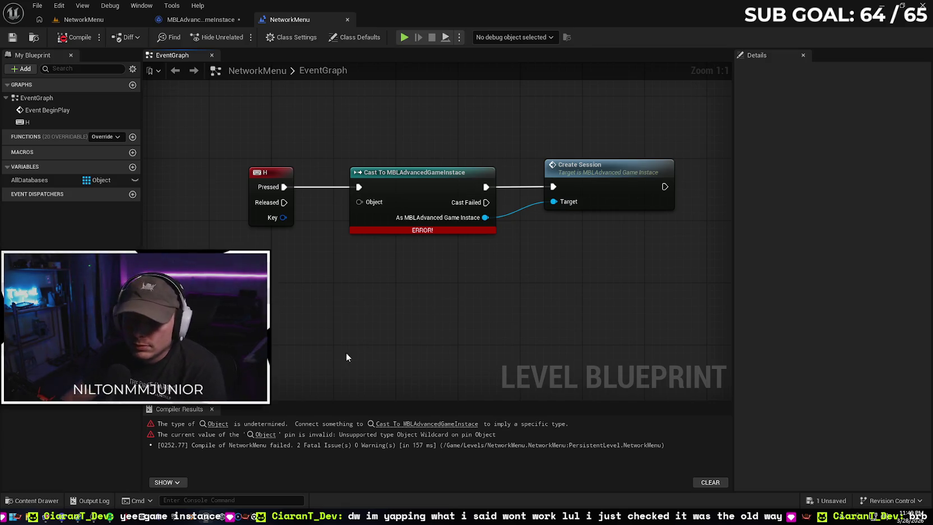
Switch to the browser and expand its list of tabs
drag(368, 278, 352, 289)
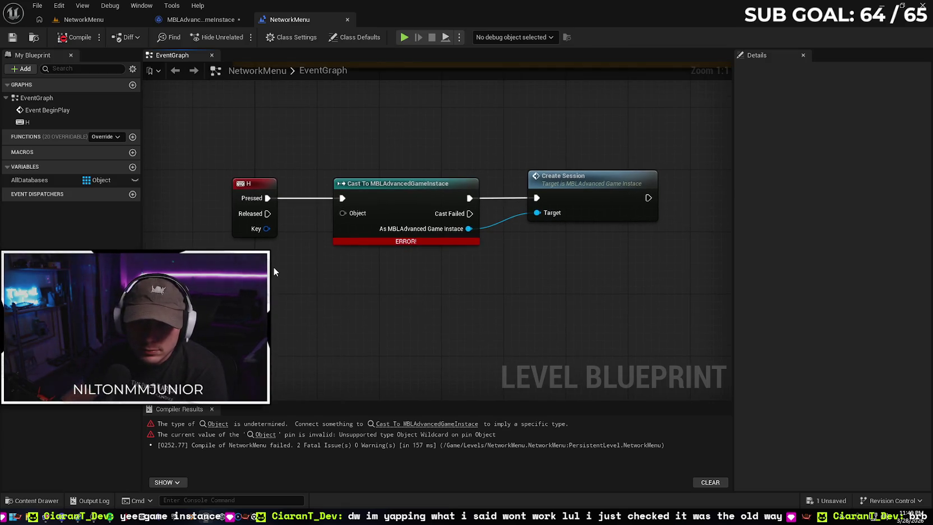
click(46, 516)
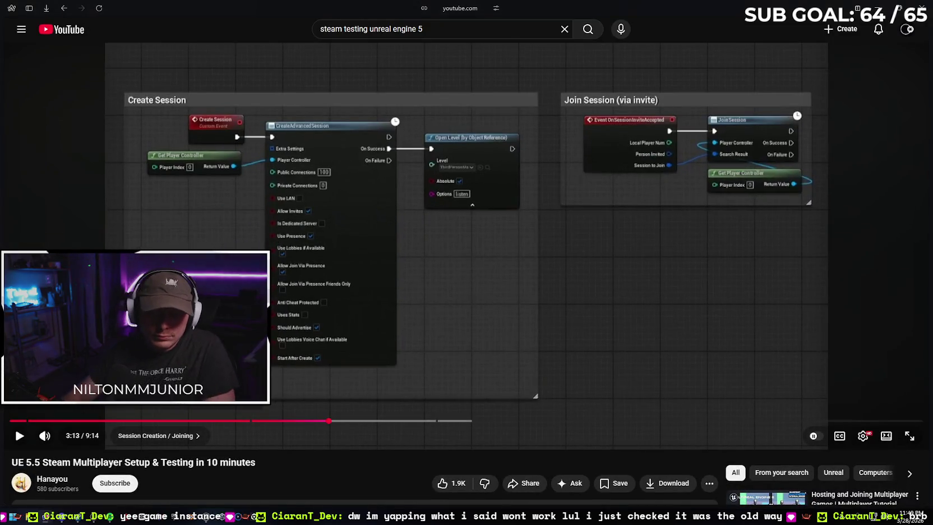
click(30, 12)
Tell Gemini the create session logic went in the level blueprint instead of the game instance
click(49, 55)
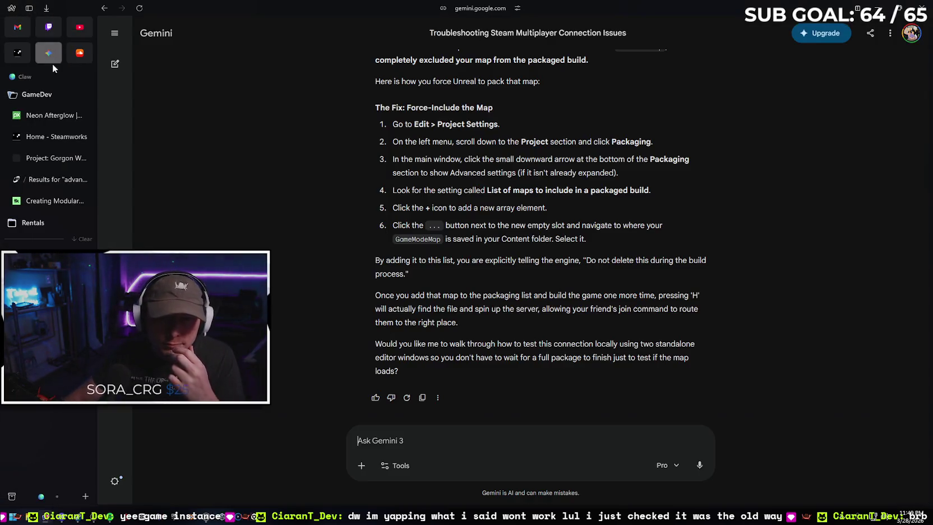
text(you)
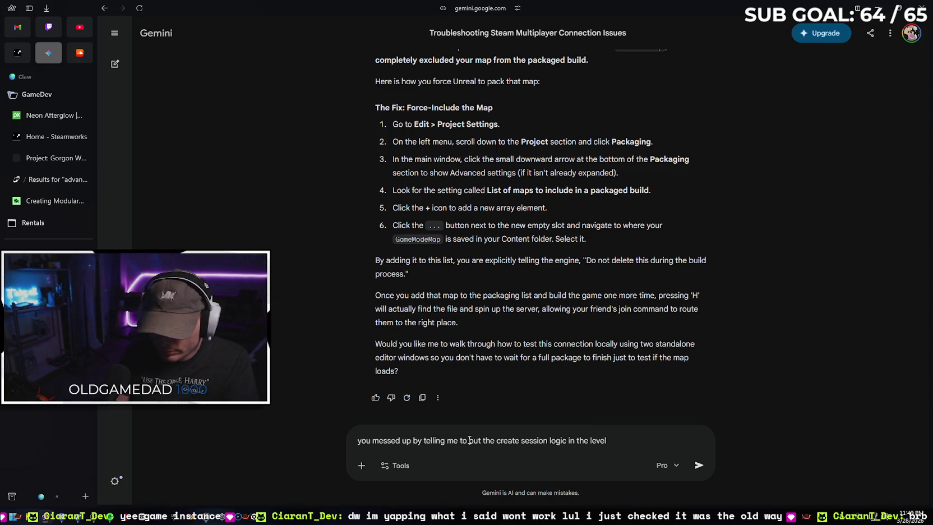
text(eprint )
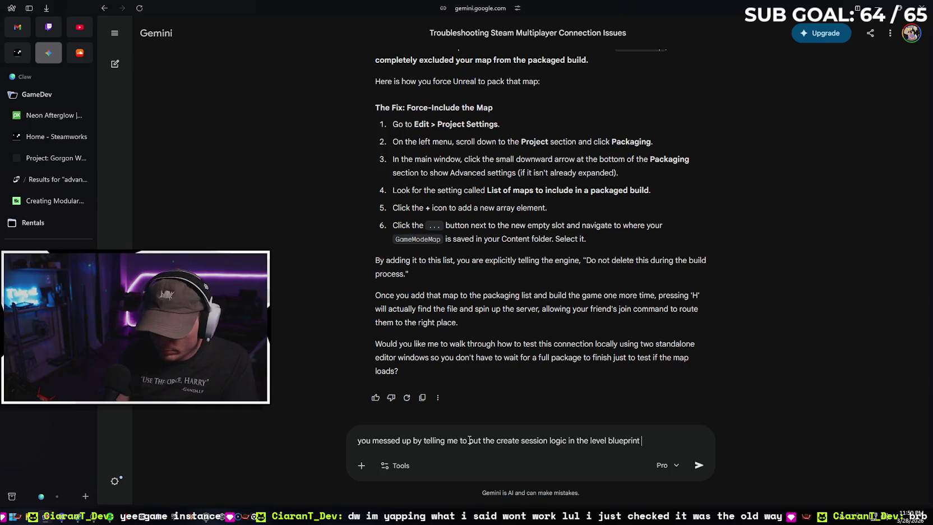
text(when it needed to be in the game instance)
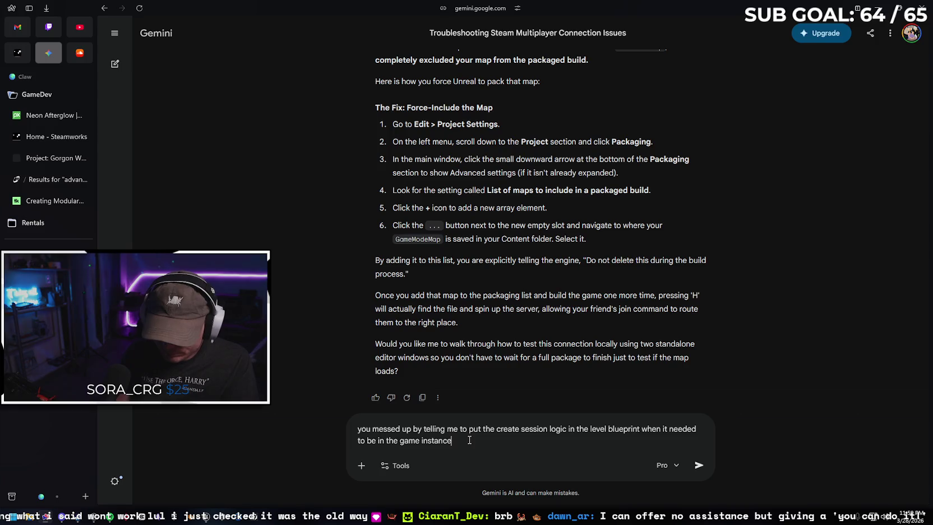
key(Return)
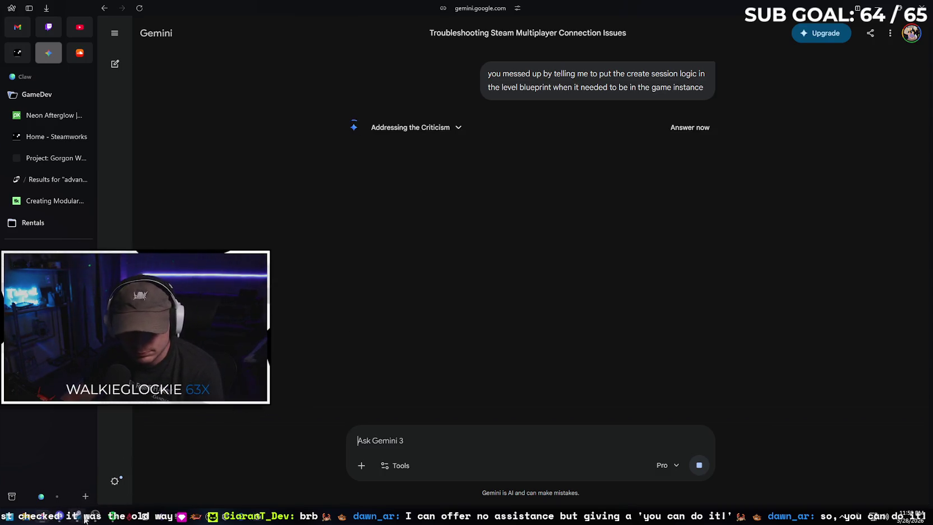
Save the MBLAdvancedGameInstace blueprint in Unreal, then return to Gemini
mouse_move(197, 512)
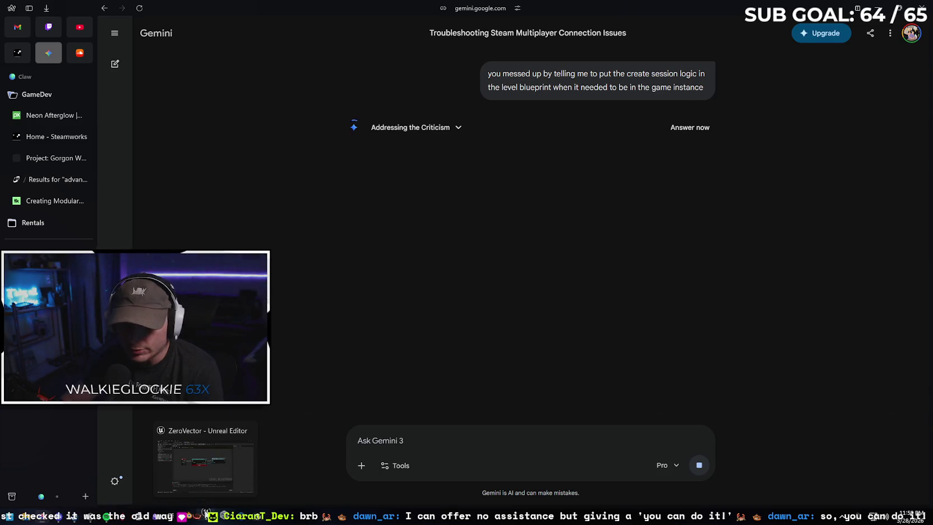
click(208, 458)
scroll(436, 296, down, 1)
scroll(437, 296, down, 1)
mouse_move(509, 300)
mouse_down()
mouse_move(382, 350)
mouse_move(420, 312)
mouse_move(418, 280)
mouse_move(460, 265)
mouse_up()
click(204, 22)
click(13, 38)
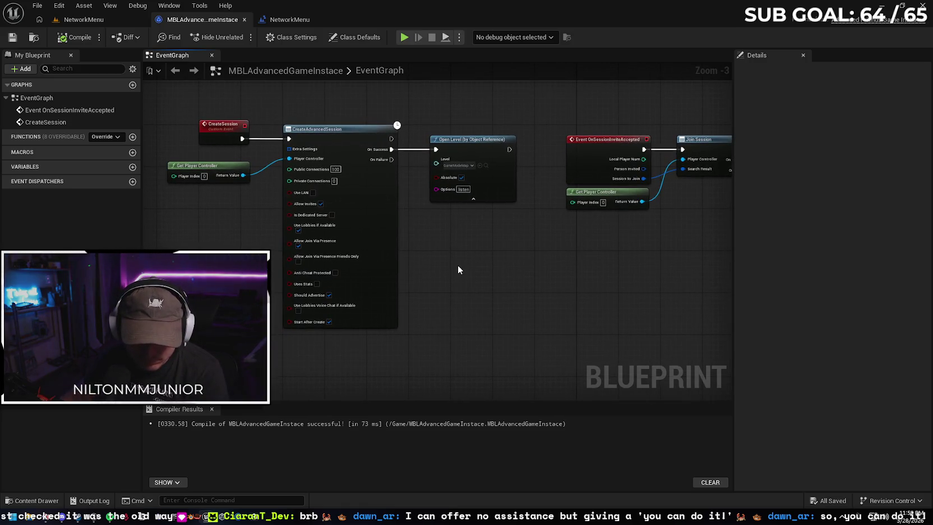
click(46, 517)
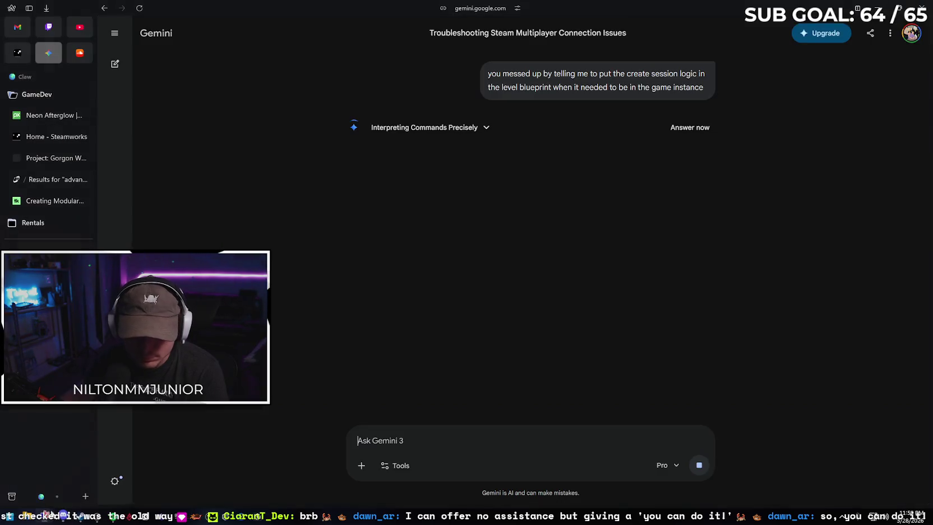
Play the tutorial to where Get Game Instance feeds the cast, pausing at 3:38
click(79, 27)
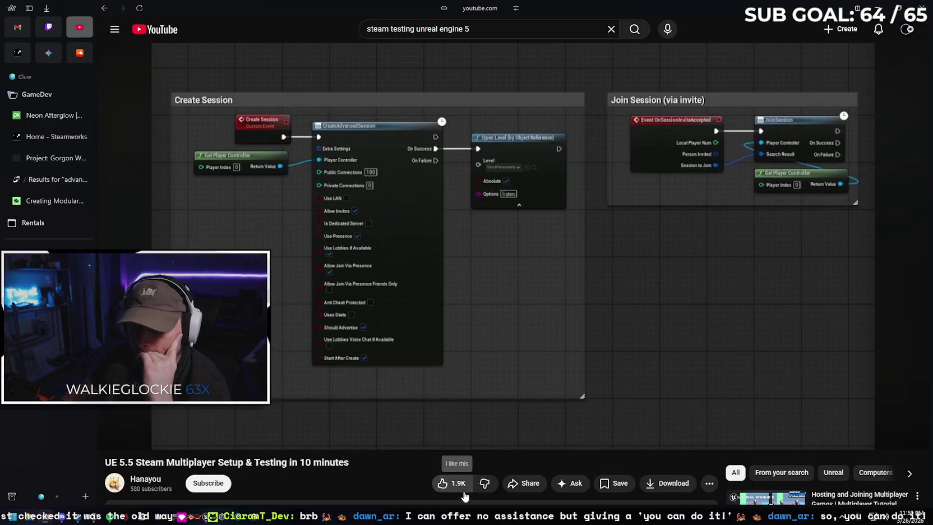
click(30, 8)
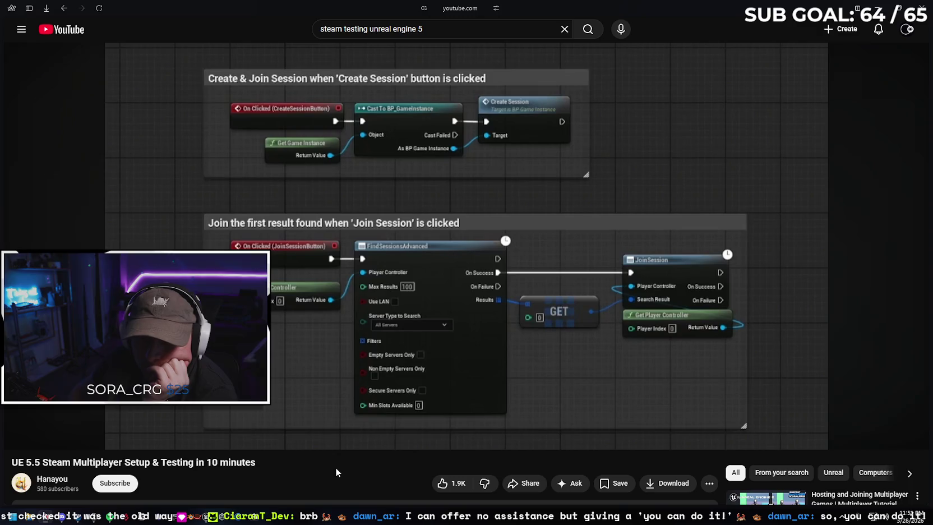
click(20, 436)
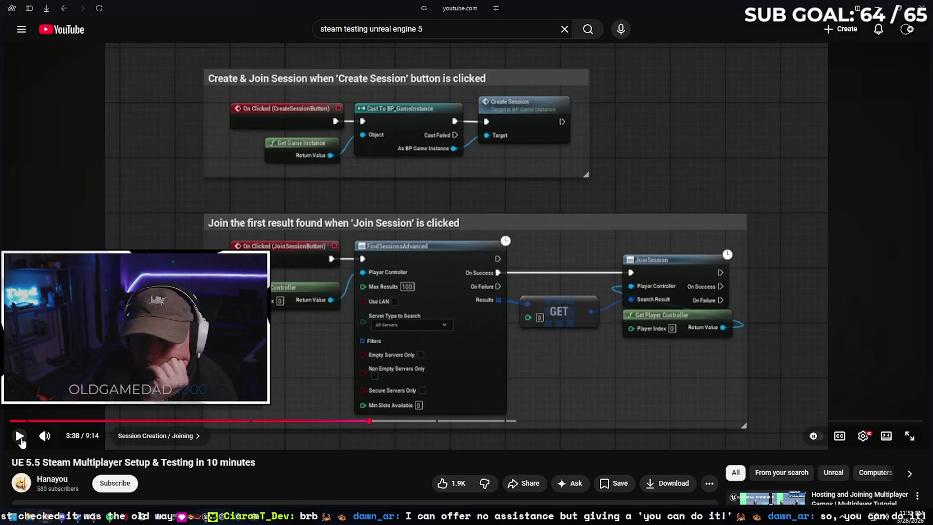
key(alt+Tab)
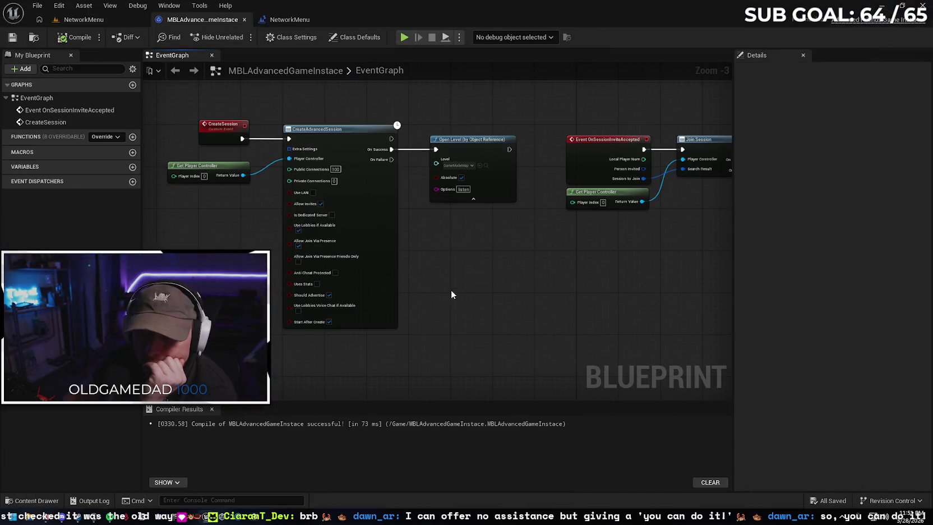
Plug Get Game Instance into the cast's Object pin in NetworkMenu, then compile and save
click(287, 19)
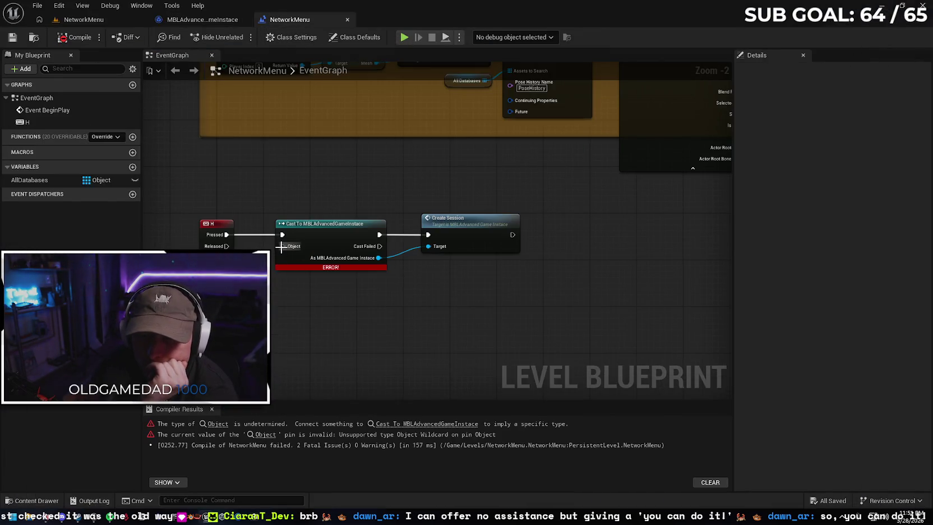
drag(283, 246, 249, 279)
text(get game)
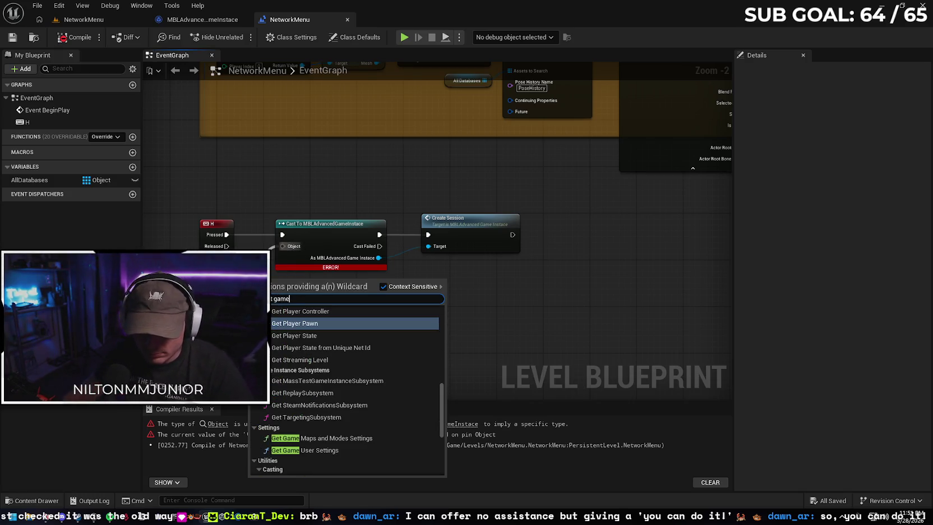
scroll(369, 352, up, 2)
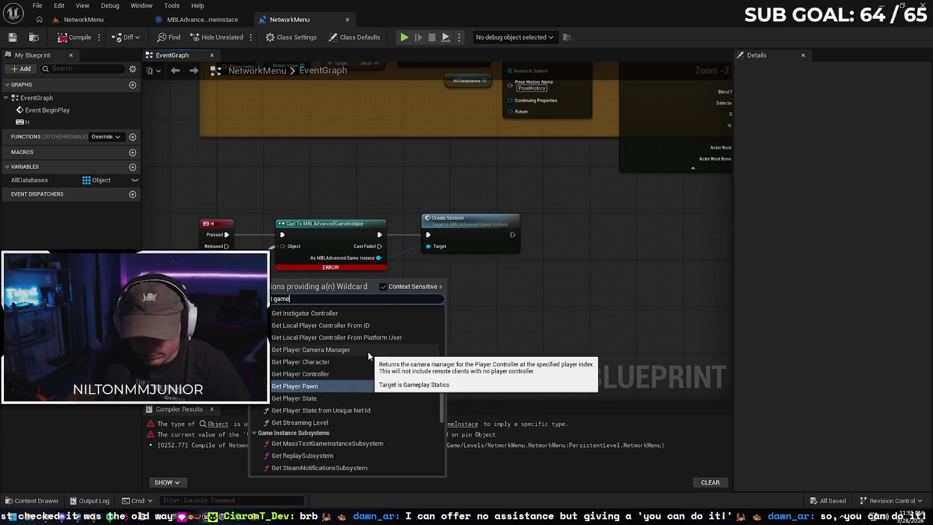
scroll(368, 352, down, 2)
scroll(368, 351, up, 2)
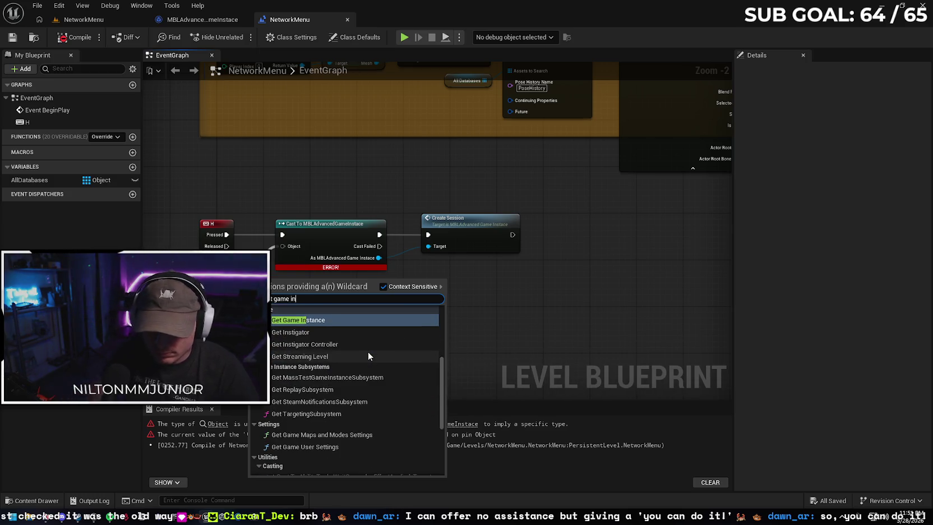
click(370, 319)
drag(354, 322, 410, 320)
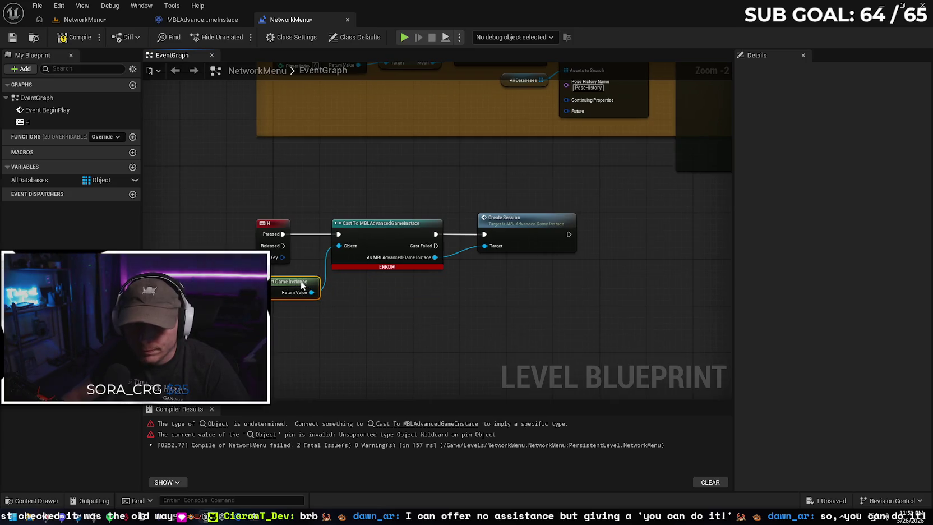
click(67, 34)
click(13, 37)
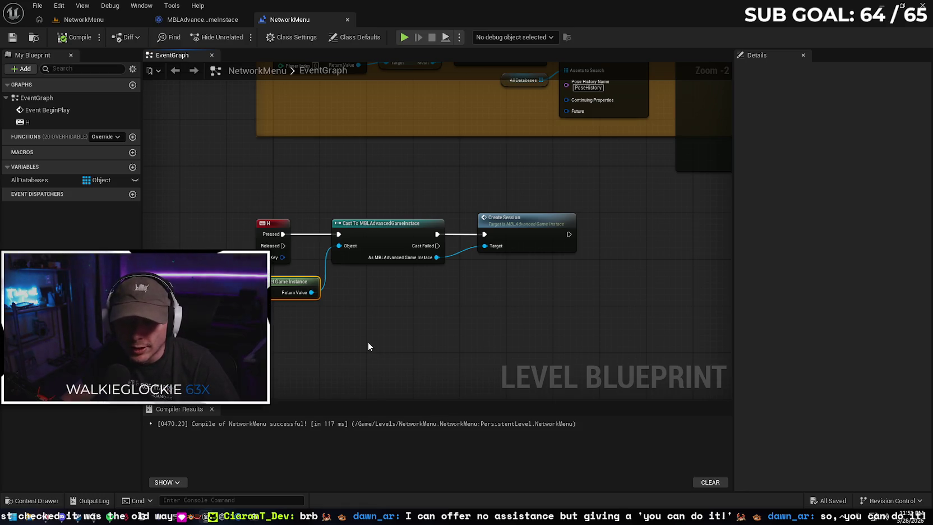
click(47, 516)
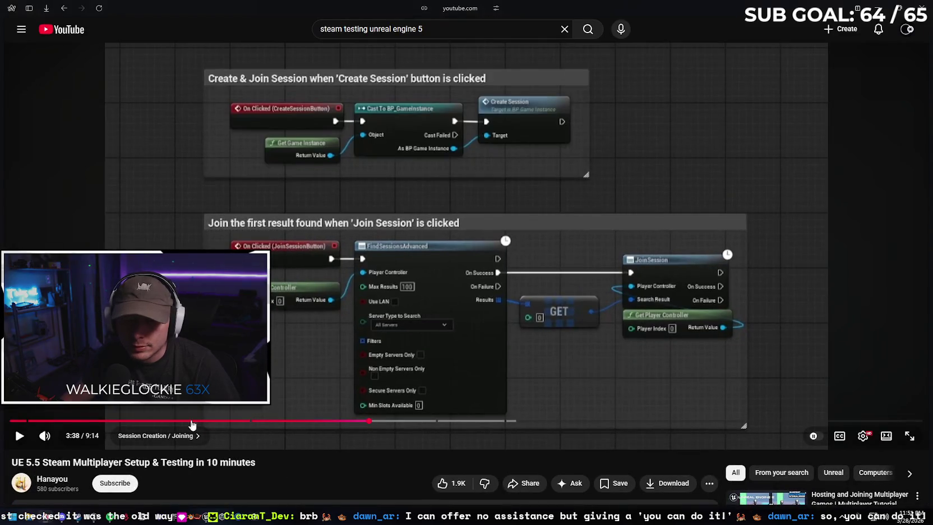
Read through Gemini's reply on moving session hosting into the GameInstance, then return to Unreal
mouse_move(53, 20)
click(49, 52)
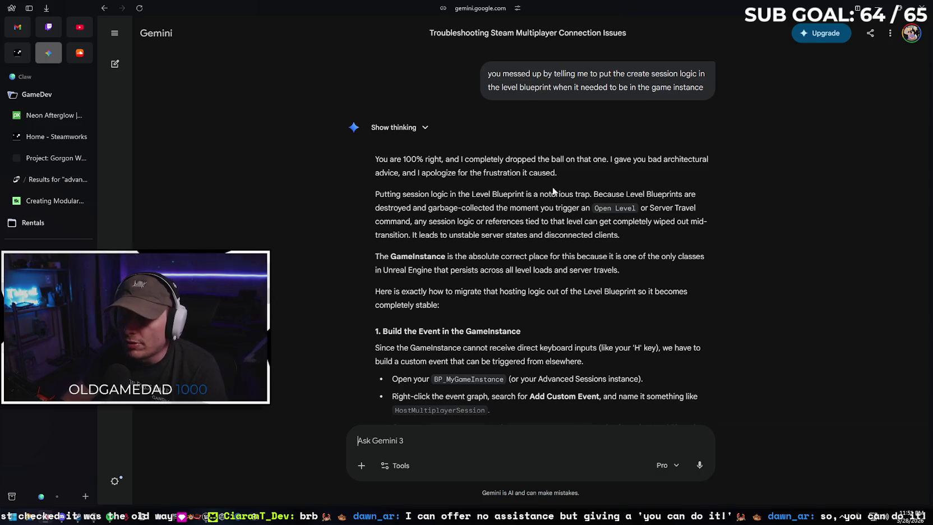
scroll(553, 191, down, 1)
scroll(663, 261, down, 1)
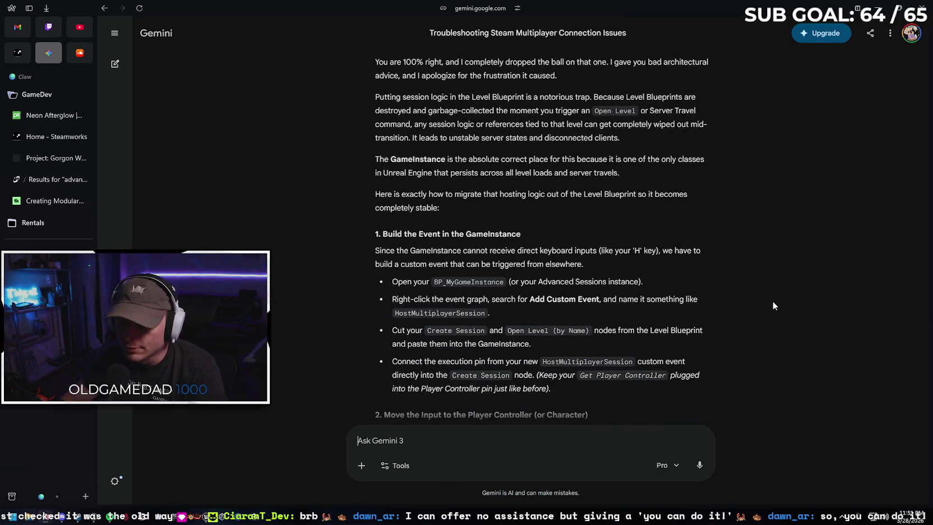
scroll(707, 283, down, 2)
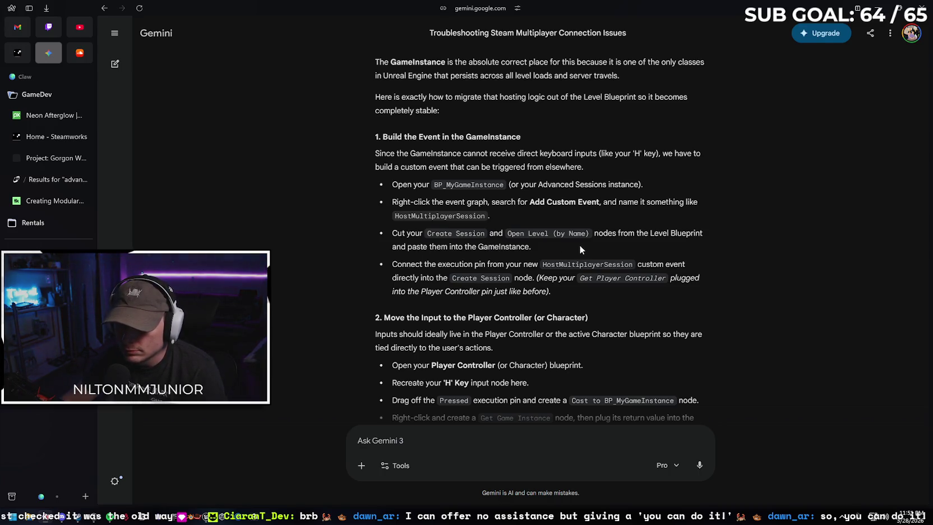
scroll(445, 227, down, 1)
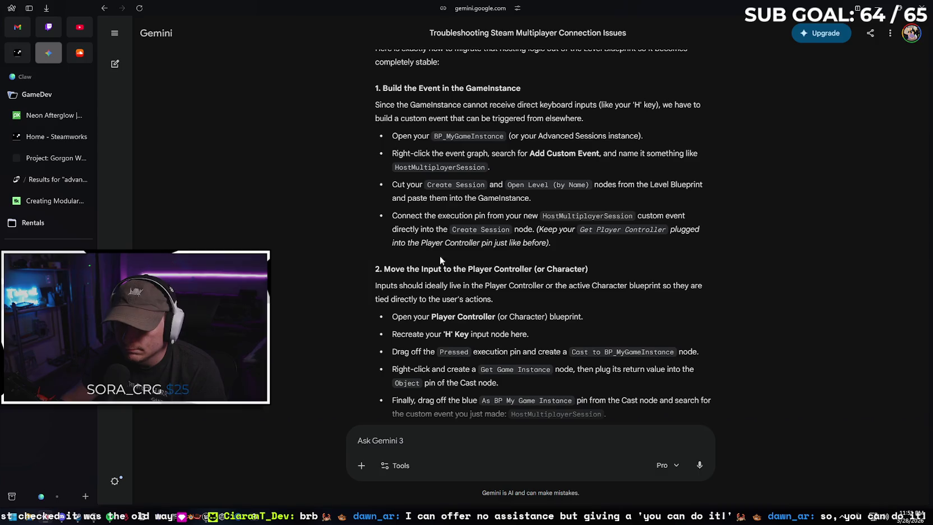
scroll(403, 255, down, 2)
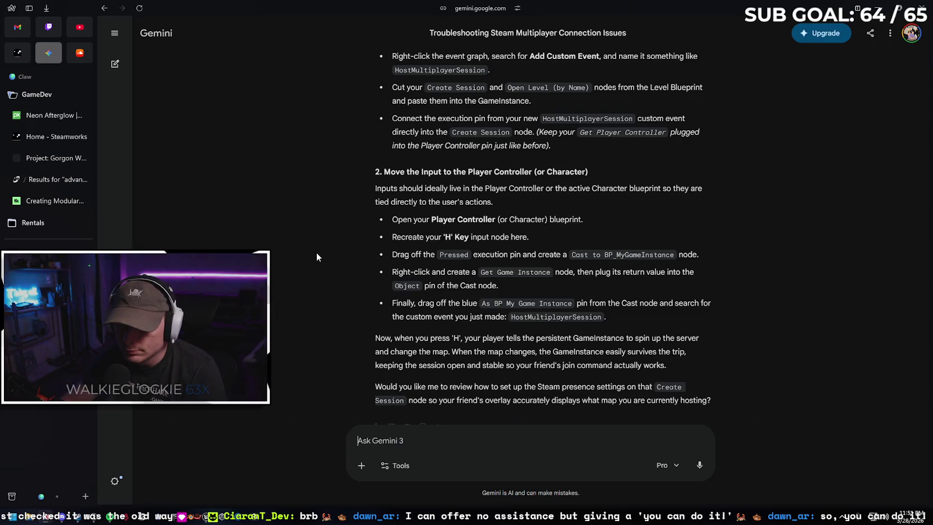
scroll(351, 256, down, 1)
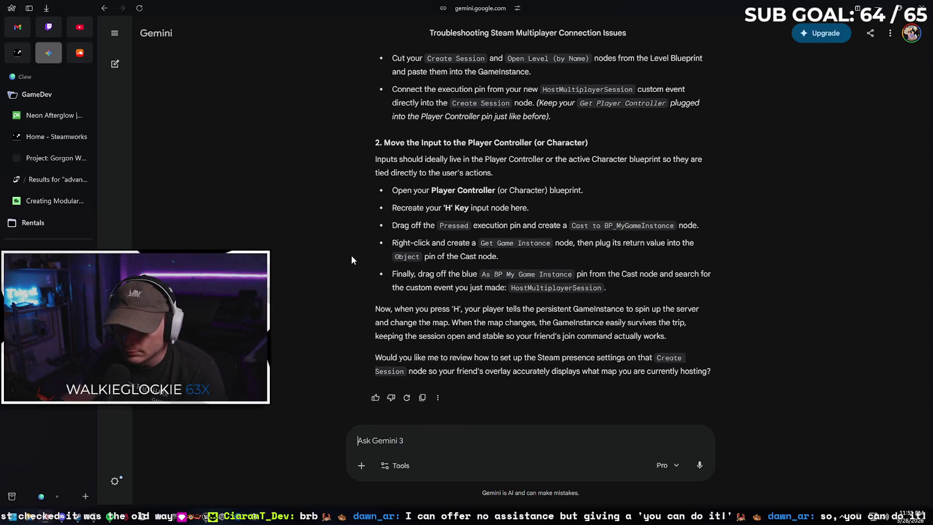
key(alt+Tab)
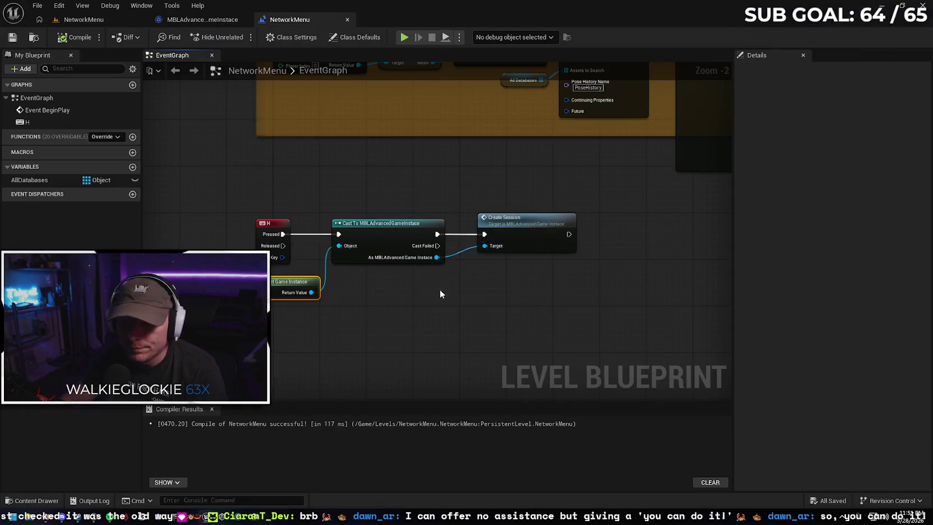
Center the game instance's CreateSession event and nudge the Get Player Controller node upward
click(410, 293)
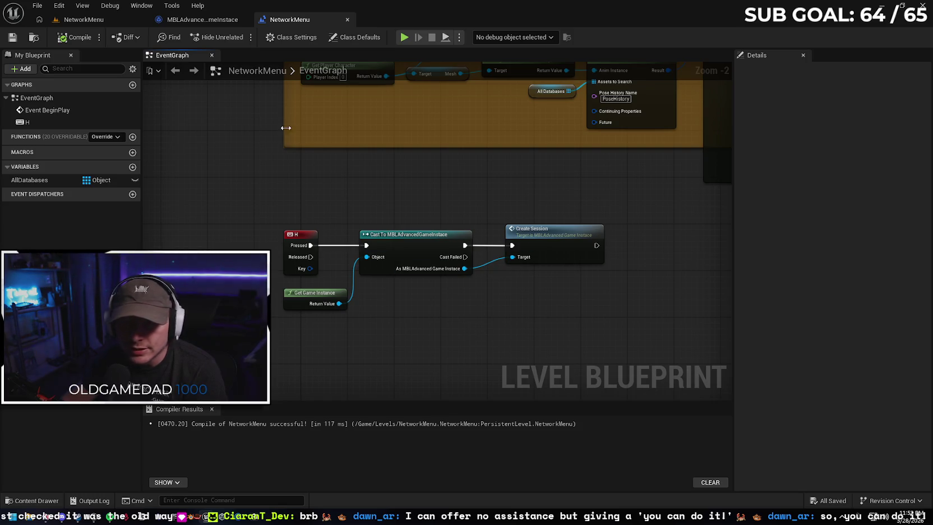
click(201, 19)
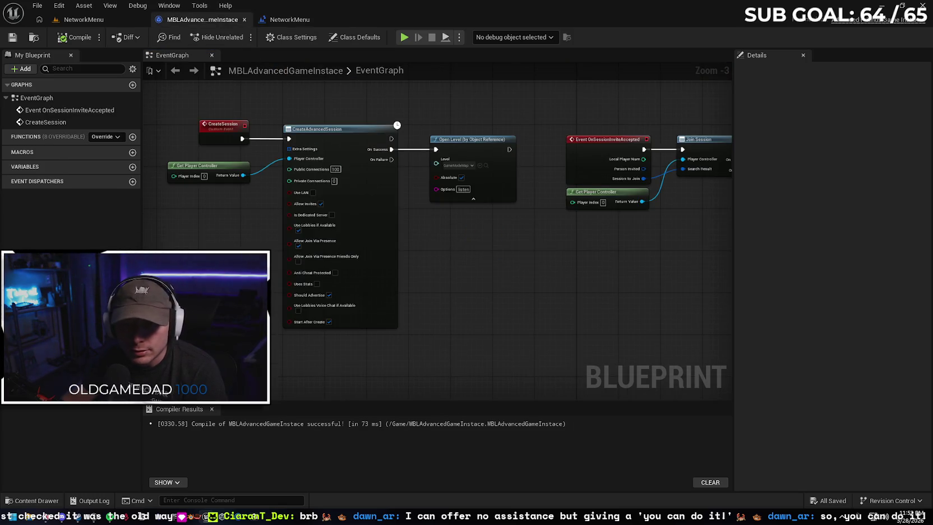
drag(231, 122, 266, 143)
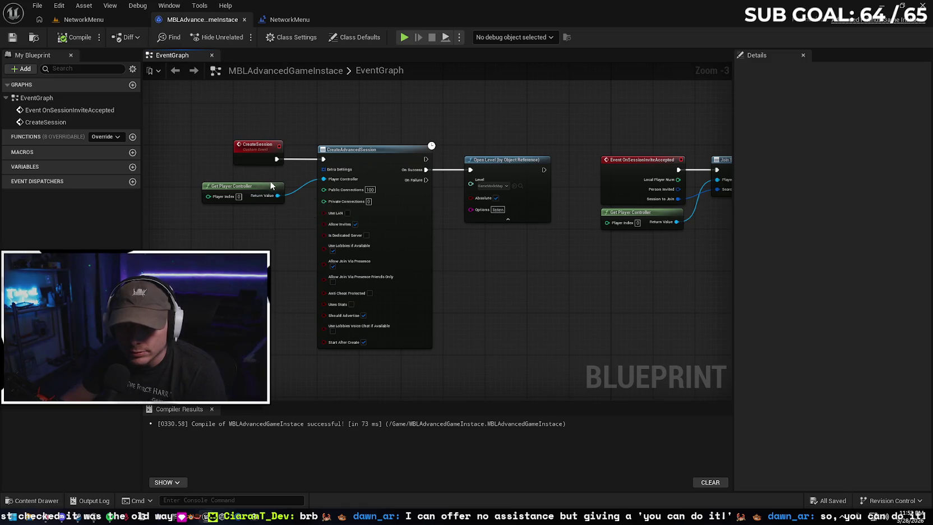
drag(271, 185, 272, 170)
click(507, 247)
Look over the Join Session nodes, then return to the NetworkMenu level viewport
mouse_move(544, 282)
mouse_down()
mouse_move(492, 263)
mouse_move(477, 282)
mouse_up()
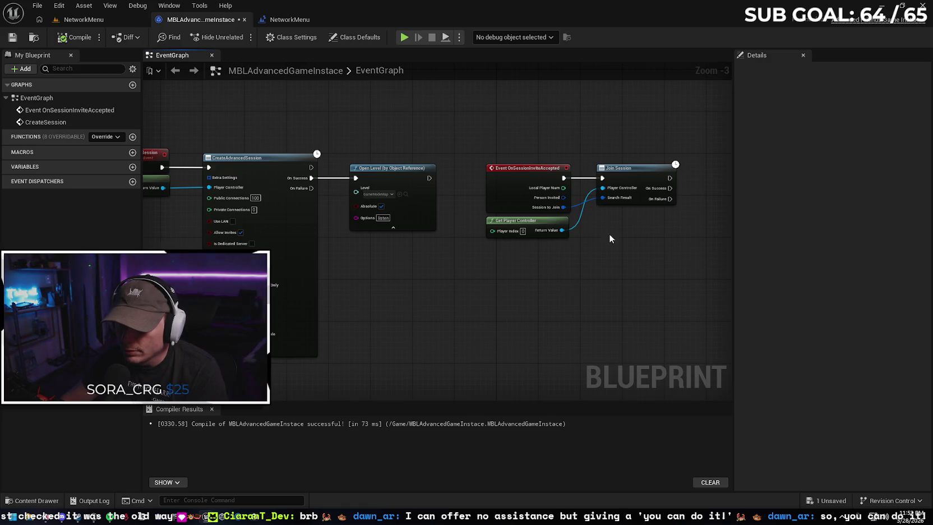
right_click(517, 294)
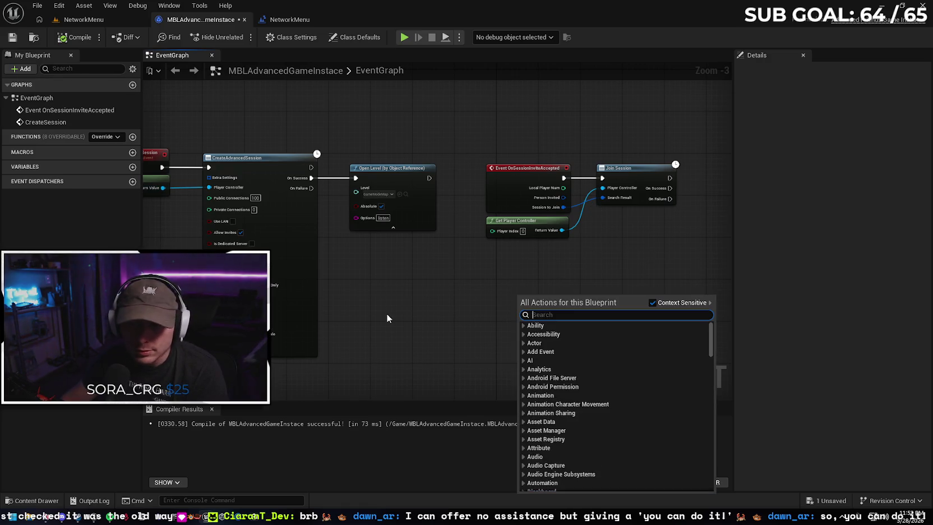
key(Escape)
click(82, 20)
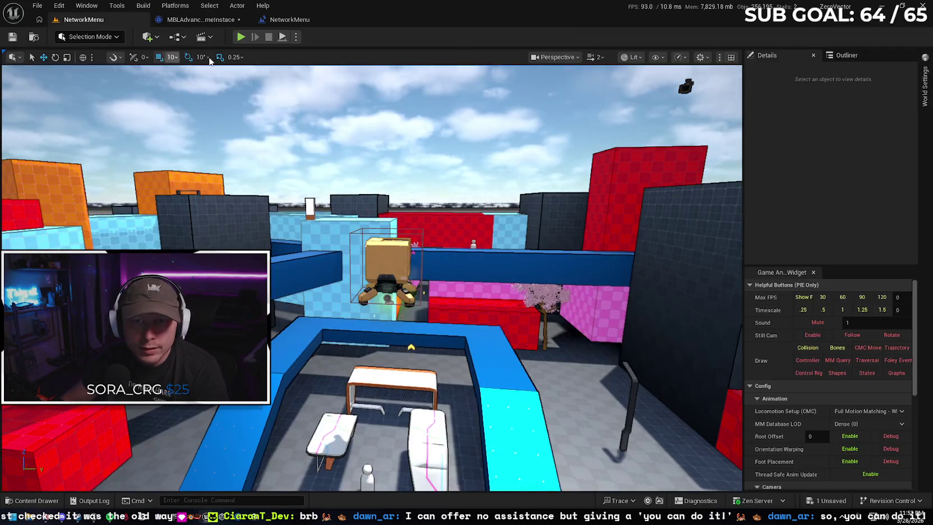
Launch the level as a Standalone Game, saving the modified game instance first
click(296, 37)
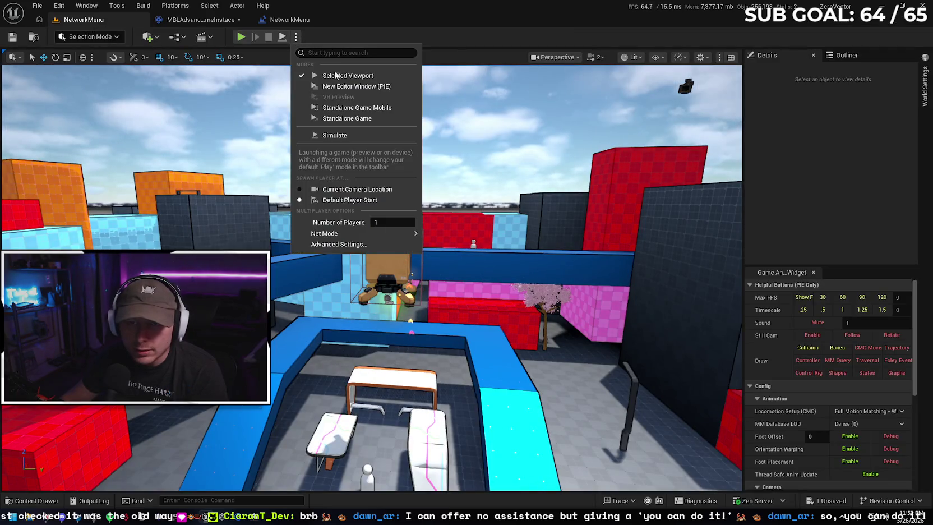
click(344, 119)
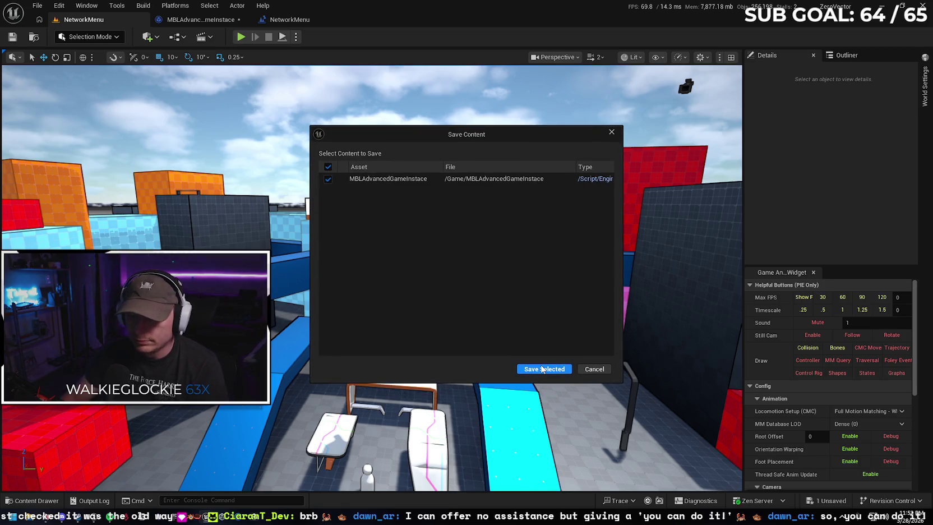
click(538, 371)
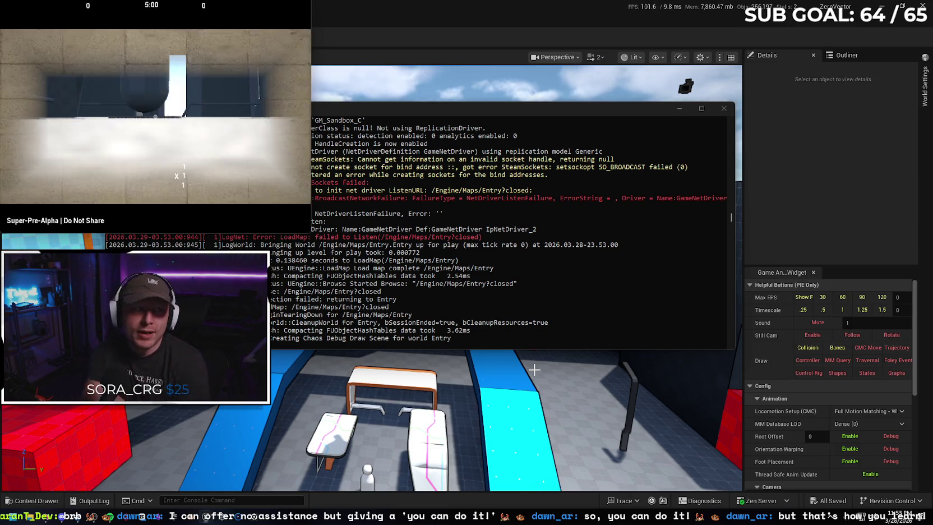
Walk the character with S and W, then close the game console and reopen the NetworkMenu level blueprint
key(s)
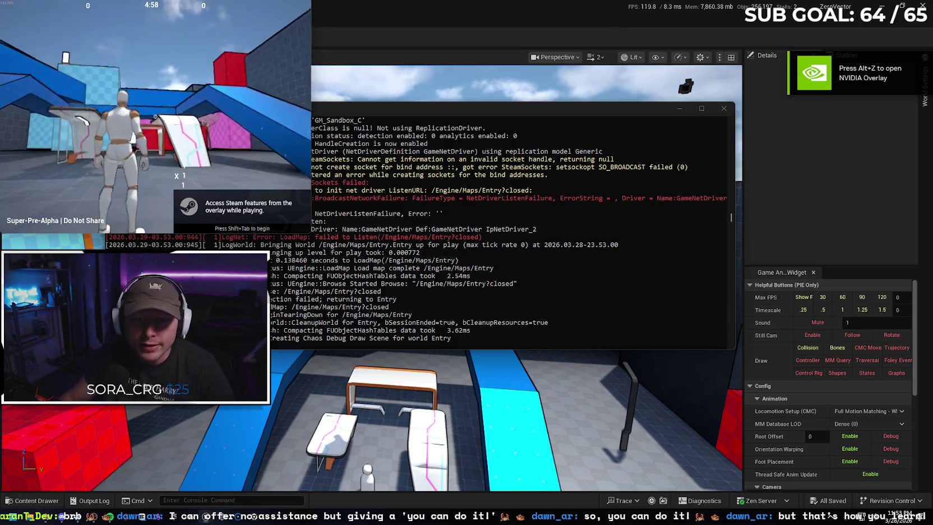
key(w)
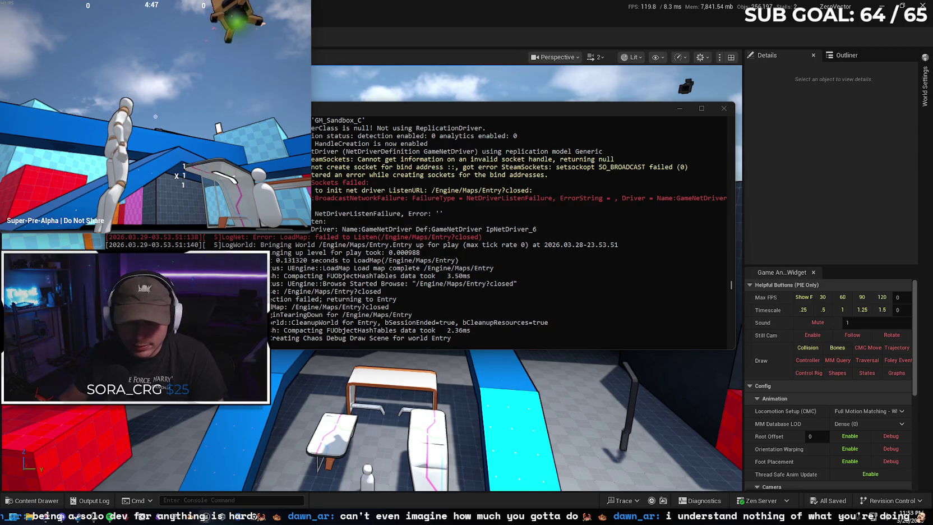
key(super)
mouse_move(199, 510)
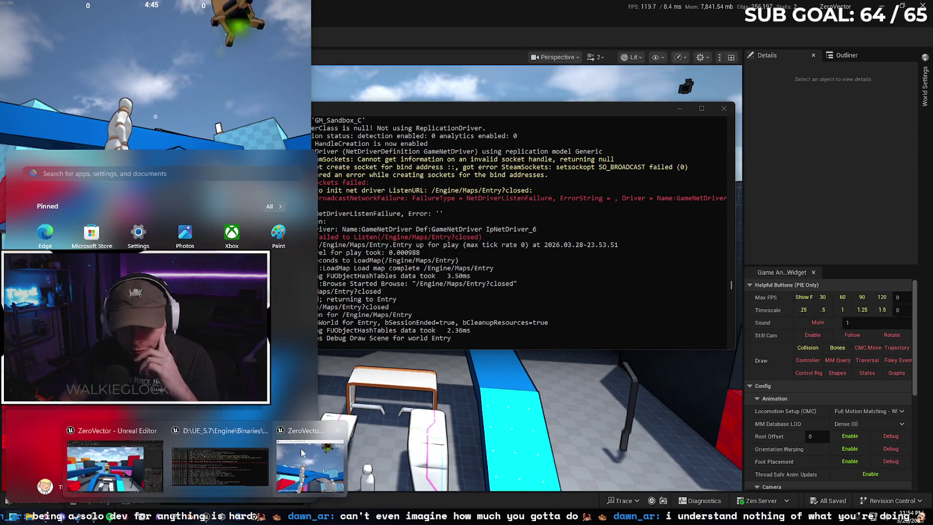
click(302, 436)
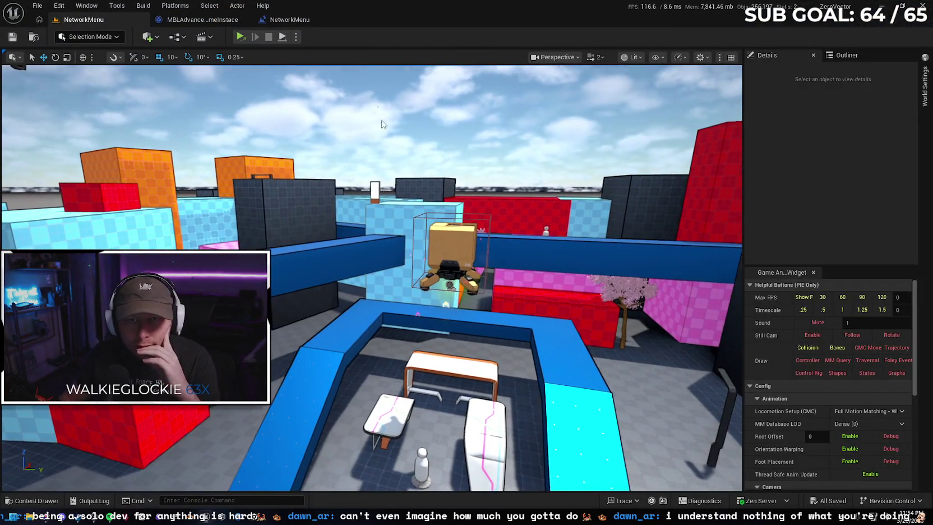
click(276, 20)
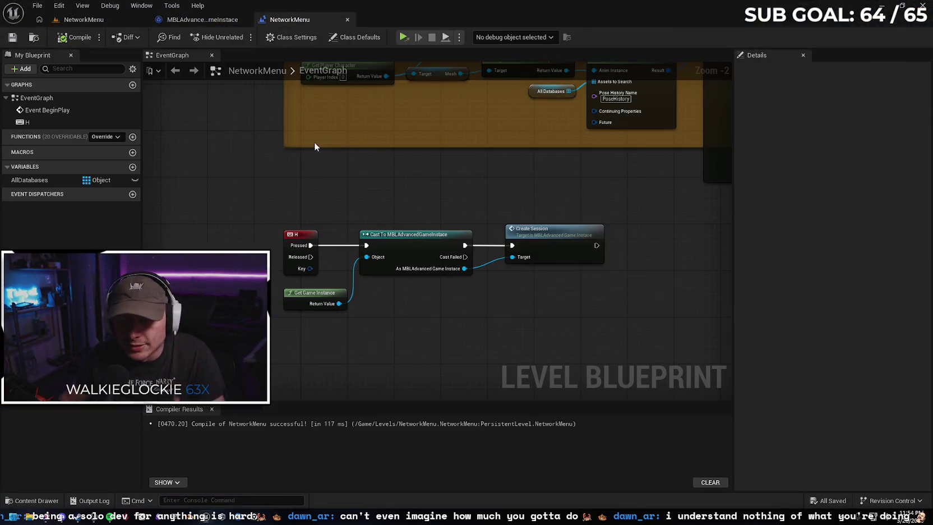
Delete the level blueprint's H key, Cast and Create Session nodes, then compile and save
drag(587, 330, 265, 228)
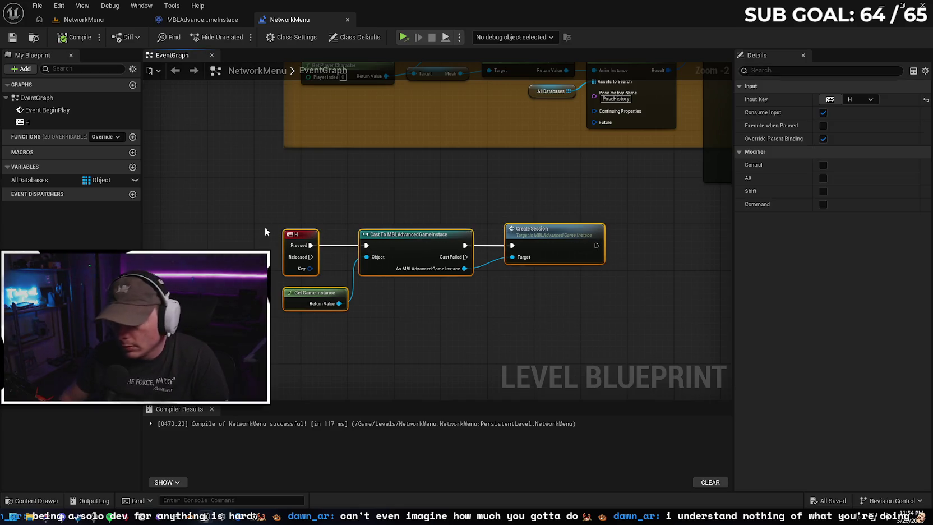
key(Delete)
click(75, 37)
click(11, 40)
Open SandboxCharacter_CMC from the Blueprints folder in the Content Drawer
key(ctrl+space)
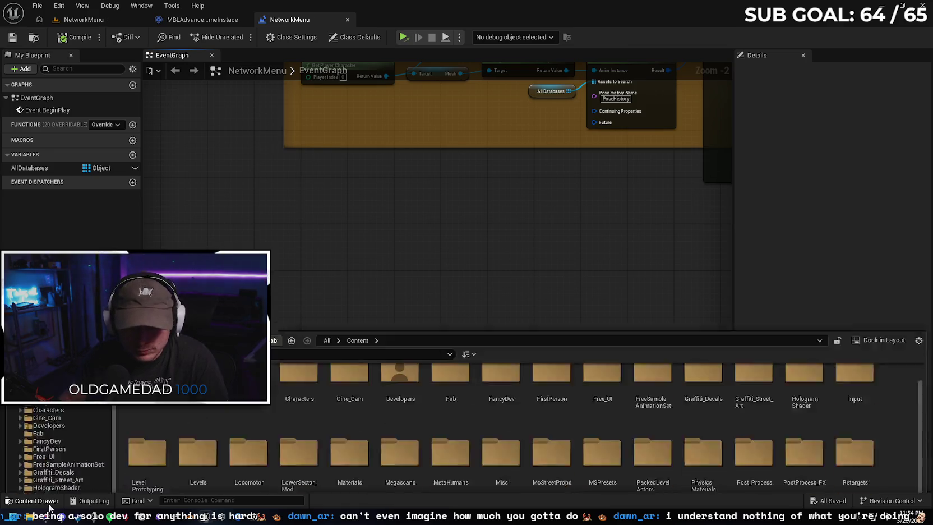
scroll(502, 348, up, 1)
click(248, 280)
double_click(248, 275)
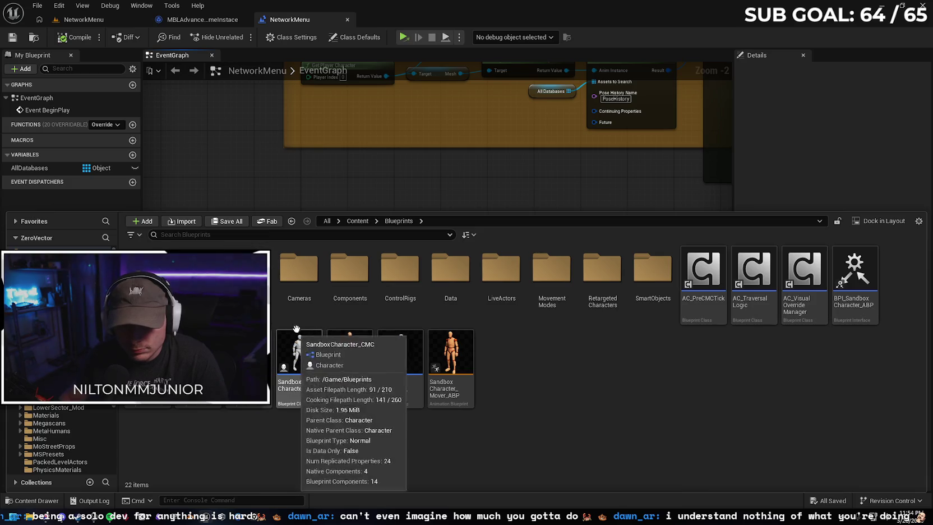
click(296, 351)
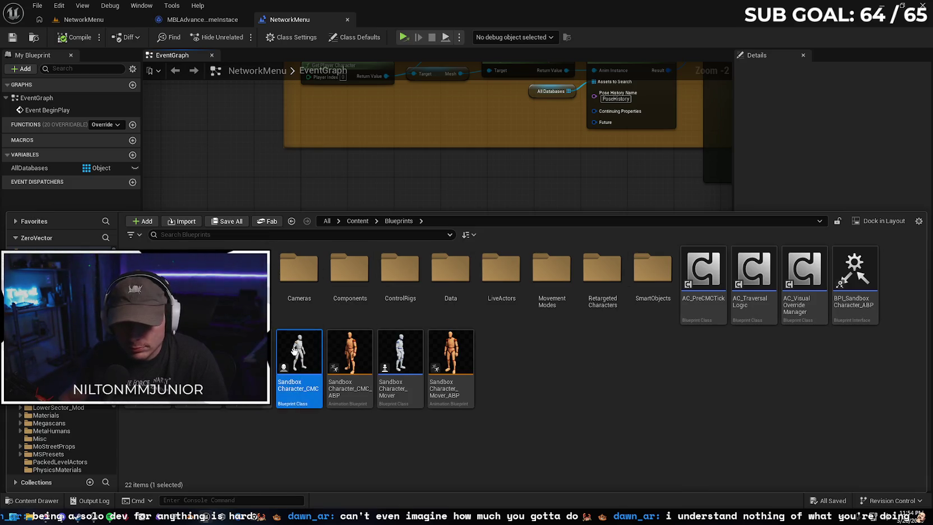
key(Return)
key(ctrl+space)
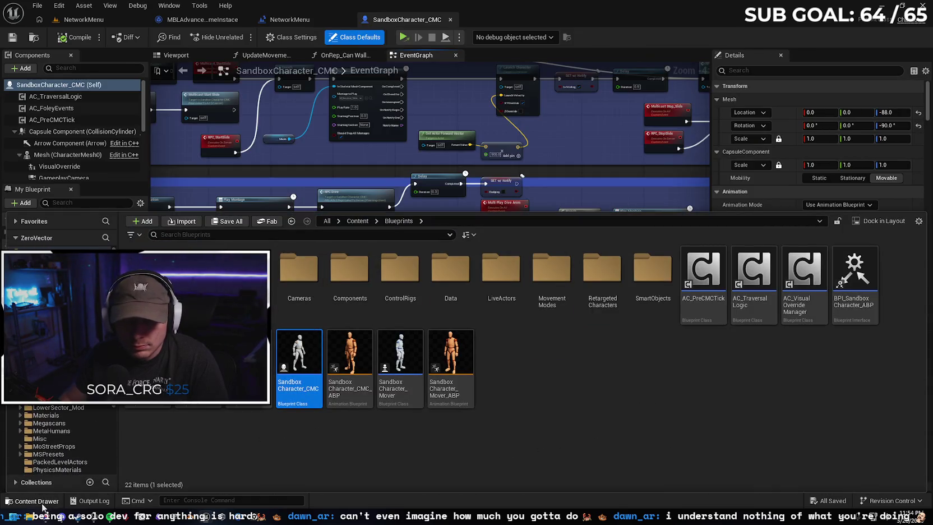
click(42, 503)
Wrap the Add X on Hit and Reset Score on Hit groups in a 'Damage and Score' comment
scroll(318, 306, down, 5)
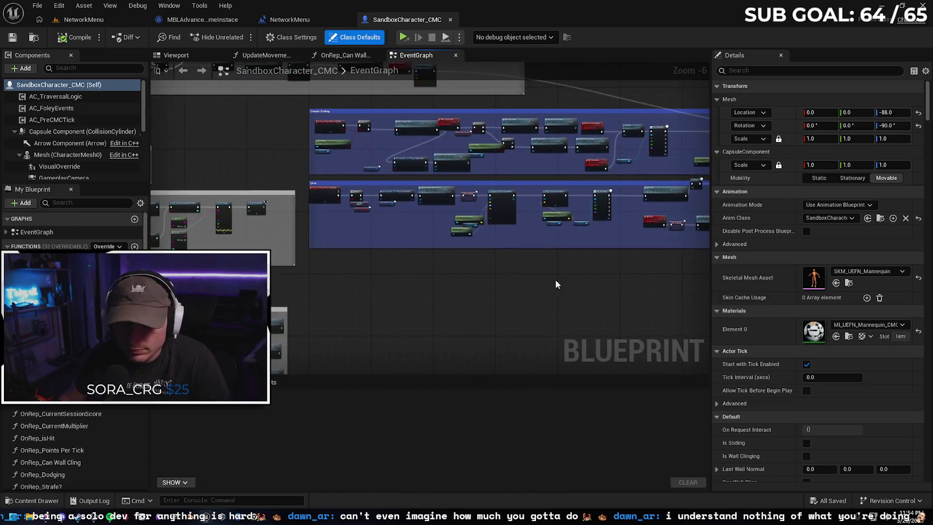
scroll(556, 285, down, 4)
mouse_move(323, 334)
mouse_down()
mouse_move(337, 351)
mouse_move(380, 314)
mouse_up()
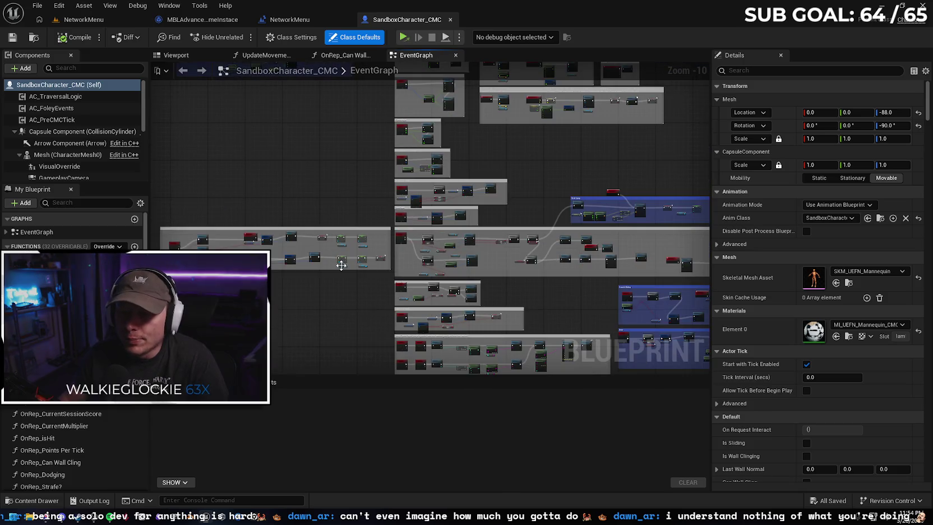
drag(341, 265, 309, 177)
scroll(309, 177, up, 4)
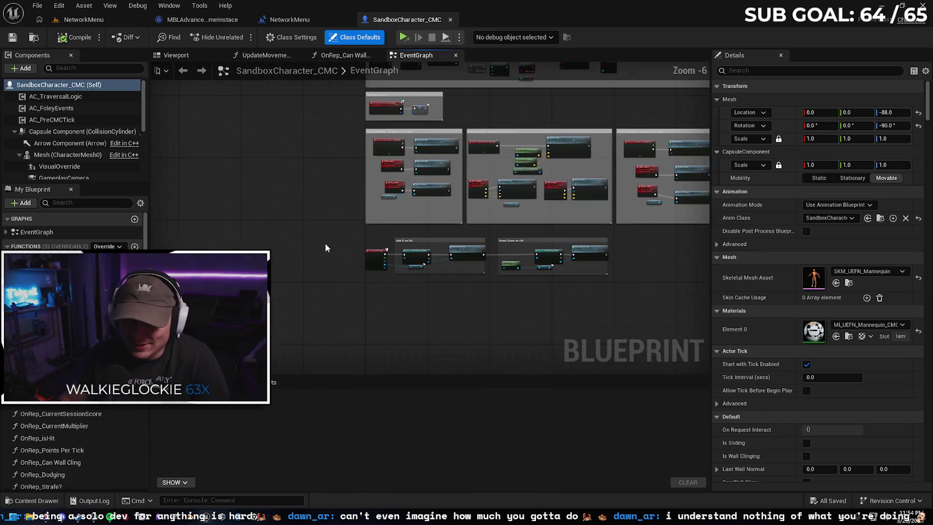
scroll(325, 247, up, 2)
mouse_move(333, 272)
mouse_down()
mouse_move(323, 237)
mouse_move(208, 225)
mouse_move(348, 268)
mouse_move(316, 259)
mouse_up()
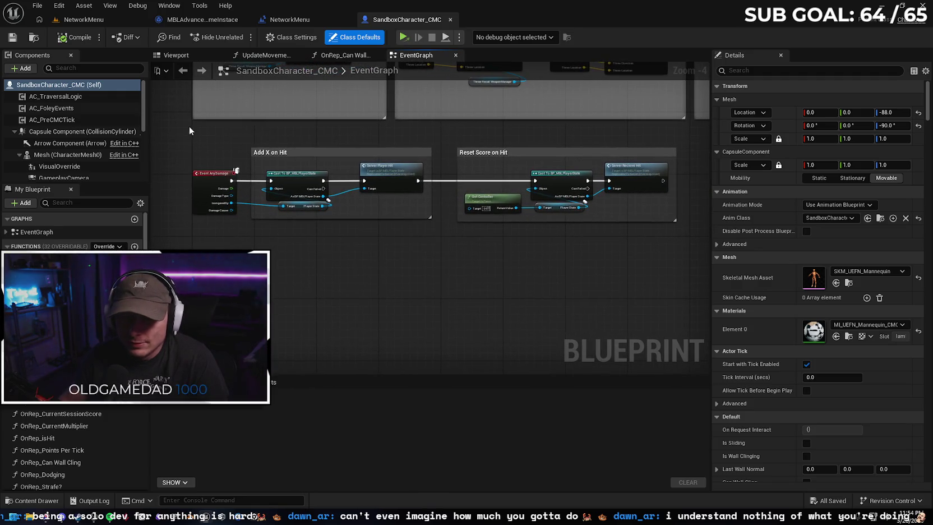
mouse_move(180, 129)
mouse_down()
mouse_move(533, 239)
mouse_move(698, 266)
mouse_move(640, 268)
mouse_move(662, 270)
mouse_up()
key(c)
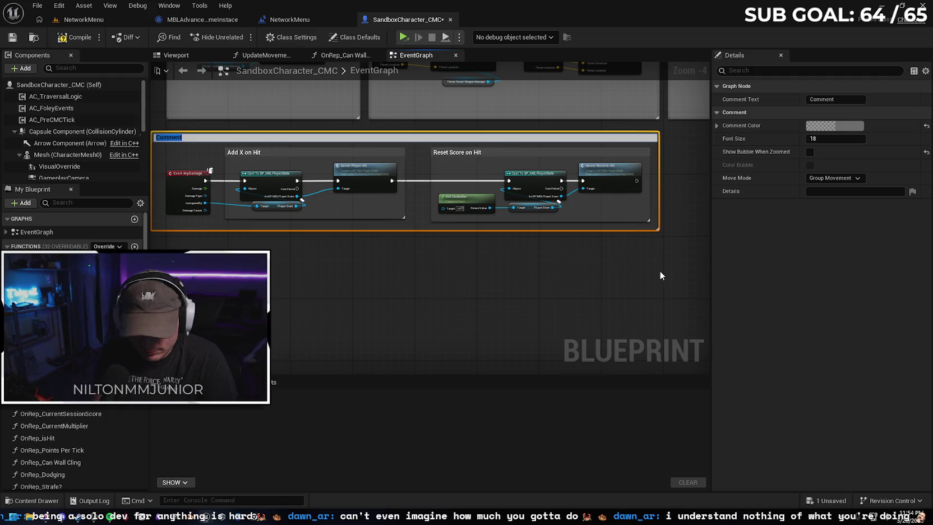
text(Damage and Score)
key(Return)
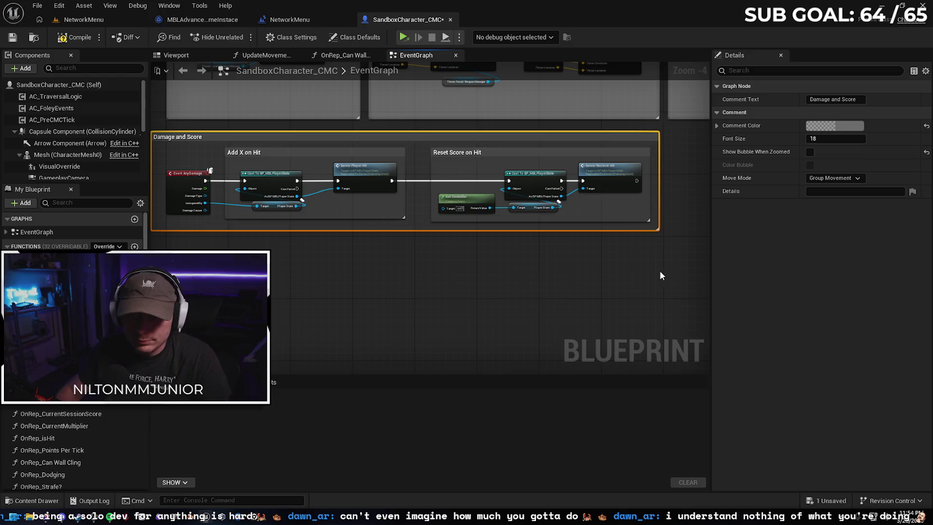
drag(363, 276, 434, 257)
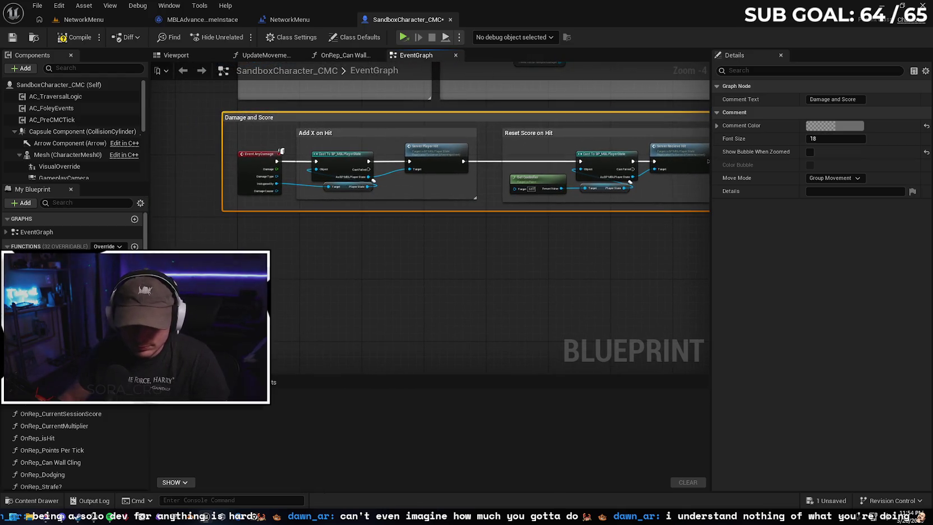
Add an H key input event to the SandboxCharacter_CMC graph
right_click(233, 292)
scroll(258, 336, down, 10)
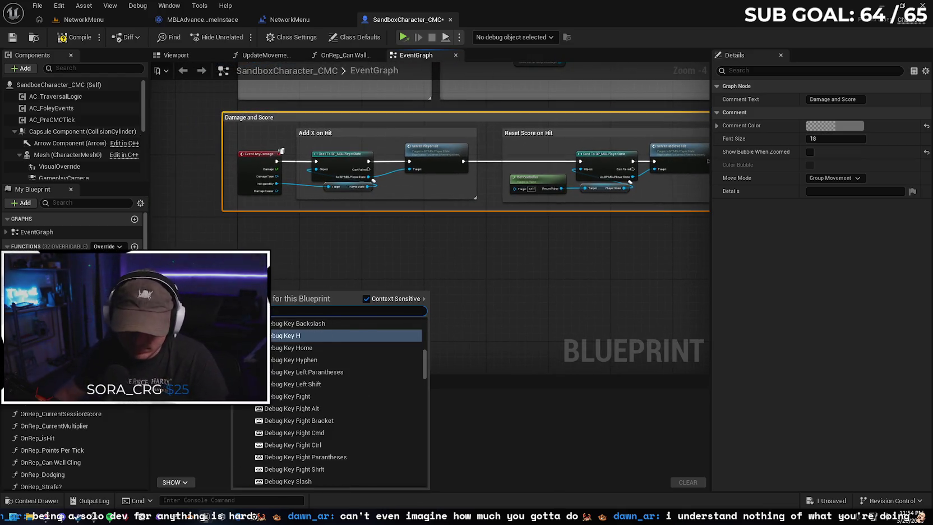
scroll(357, 374, down, 10)
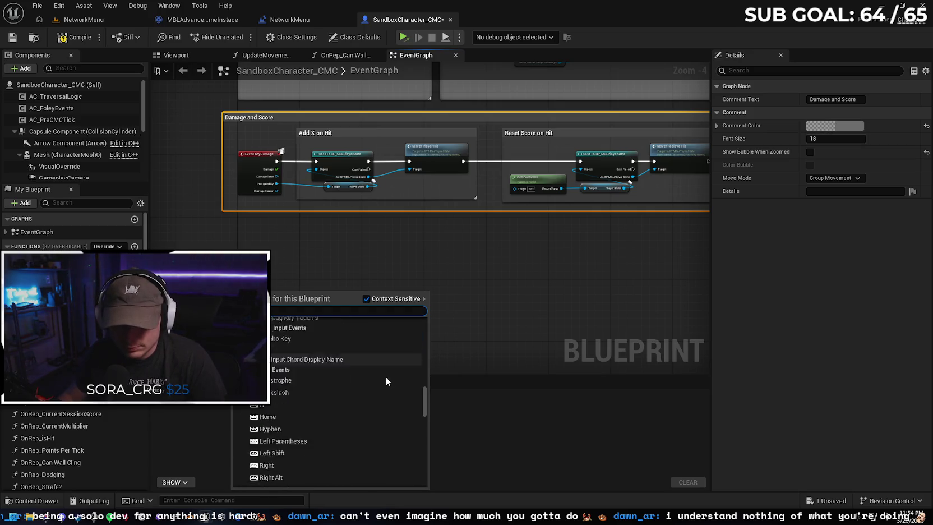
click(297, 388)
scroll(280, 262, up, 2)
scroll(280, 264, up, 1)
Have the H press cast Get Game Instance to MBLAdvancedGameInstace
drag(277, 265, 360, 269)
text(c)
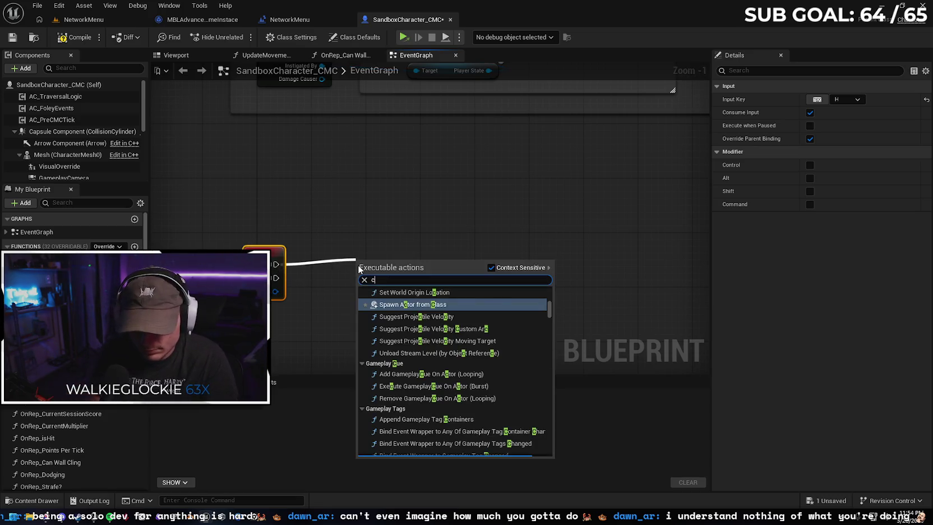
text(ast to advan)
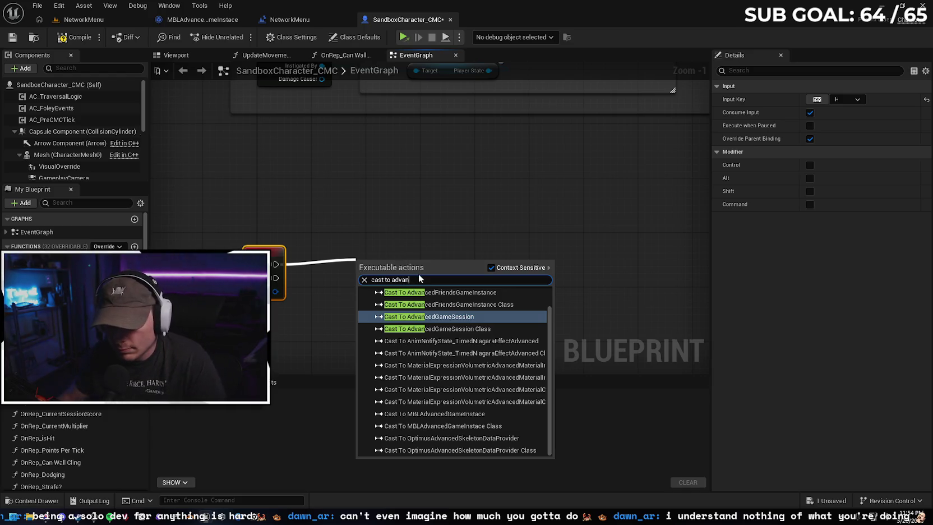
scroll(471, 328, up, 1)
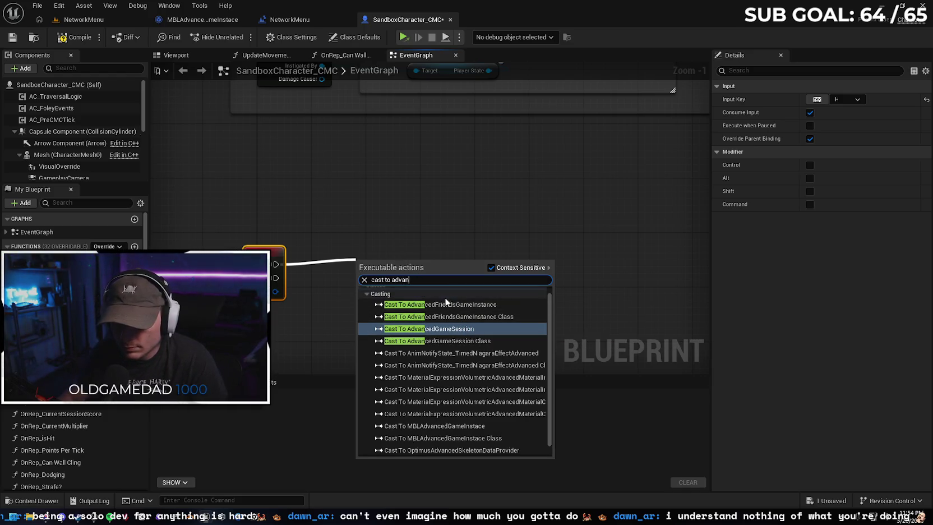
key(BackSpace)
key(BackSpace)
key(BackSpace)
text(mb)
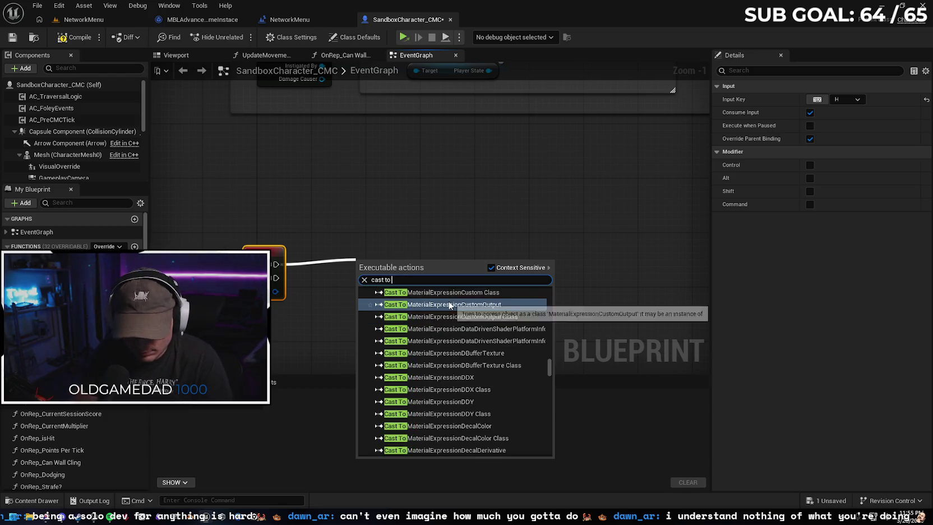
text(l)
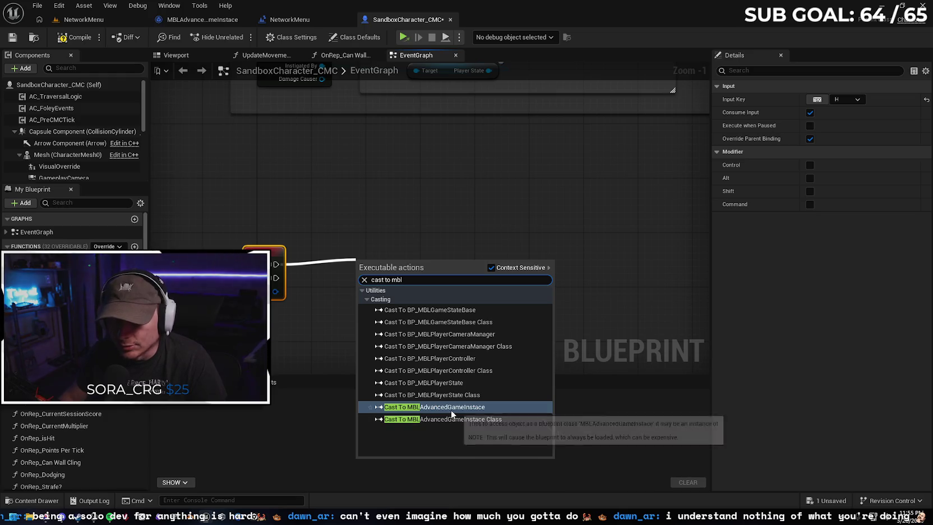
click(451, 408)
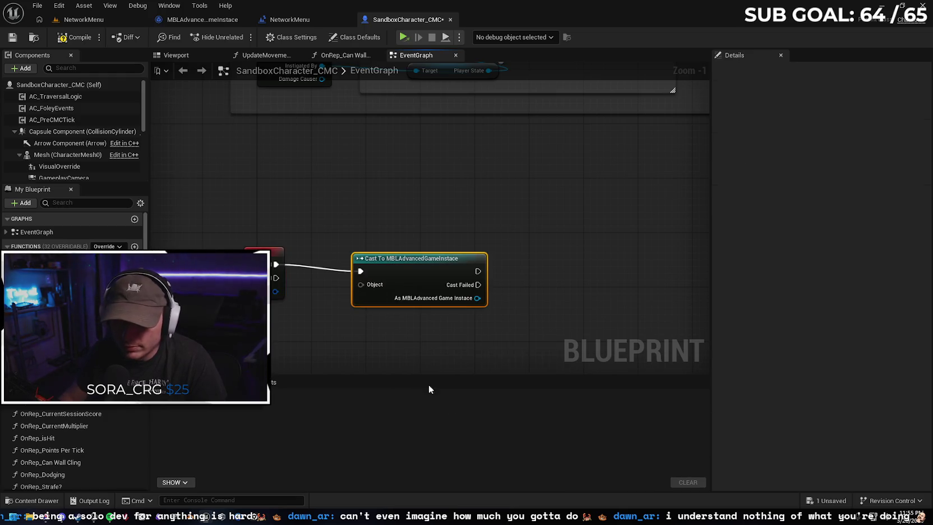
drag(423, 261, 364, 296)
text(get game in)
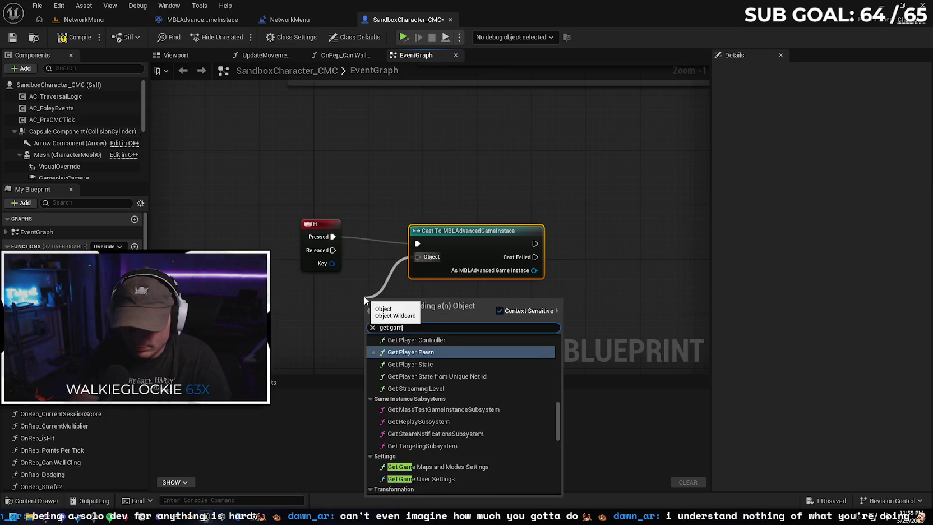
click(448, 349)
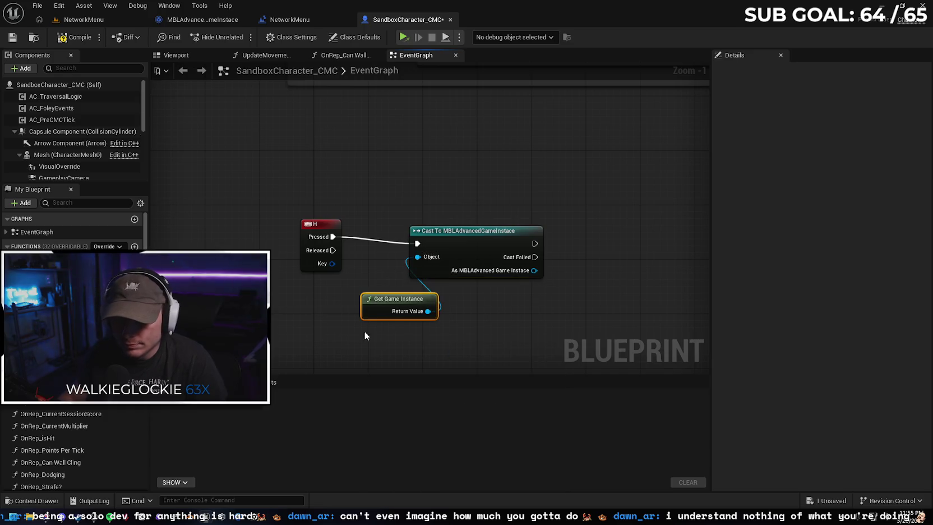
drag(371, 306, 283, 299)
drag(465, 307, 455, 294)
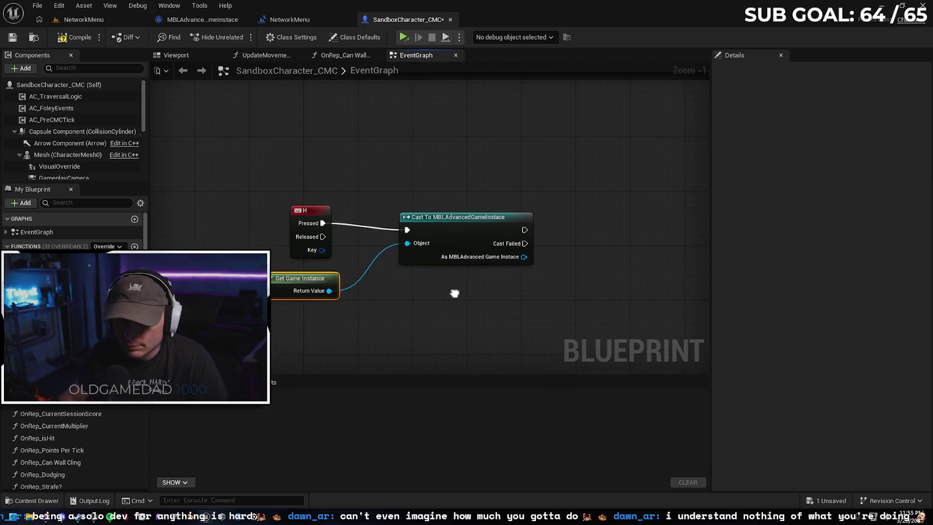
drag(473, 221, 468, 216)
Call Create Session on the cast result after a successful cast, then save the blueprint
drag(524, 223, 568, 230)
text(create se)
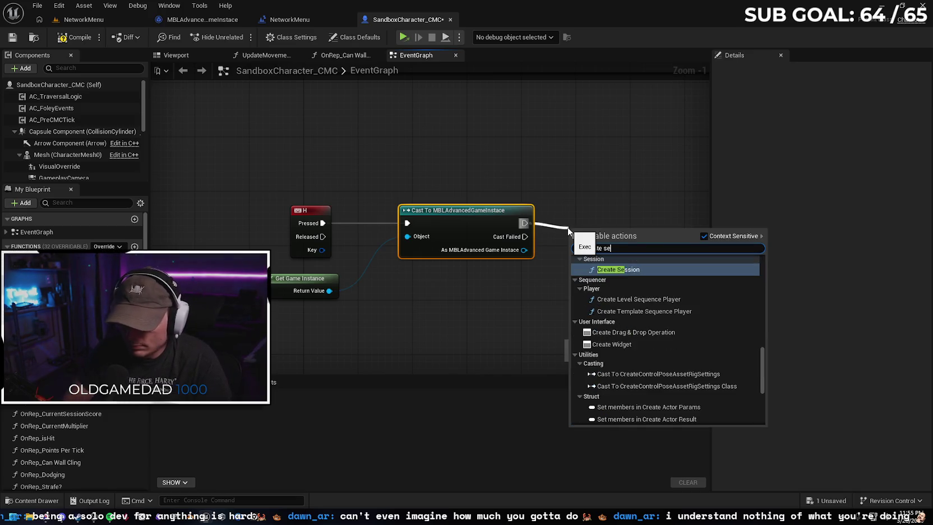
text(ssion)
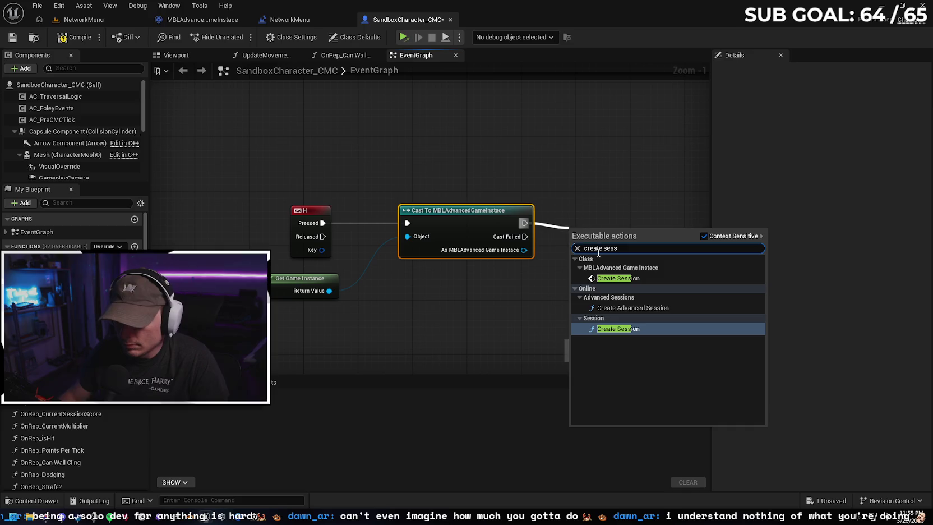
key(Return)
drag(630, 242, 629, 215)
drag(524, 249, 573, 238)
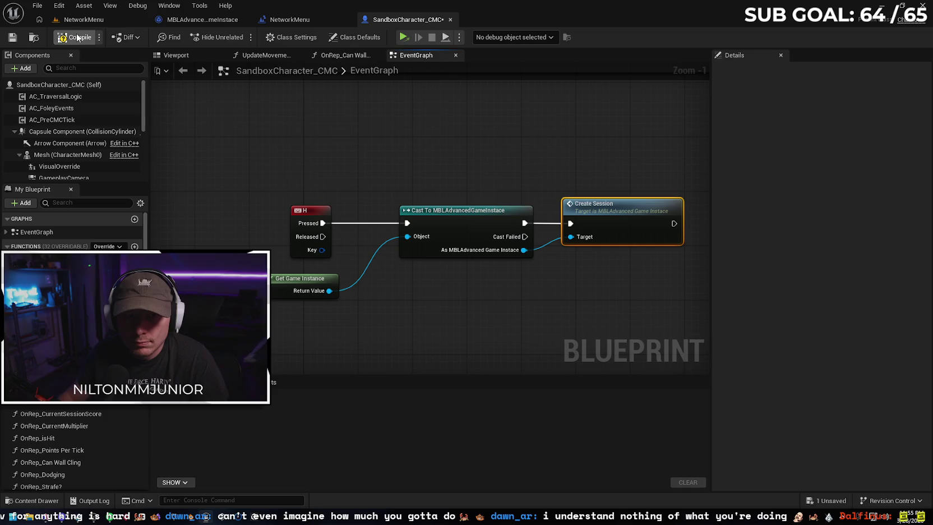
click(13, 38)
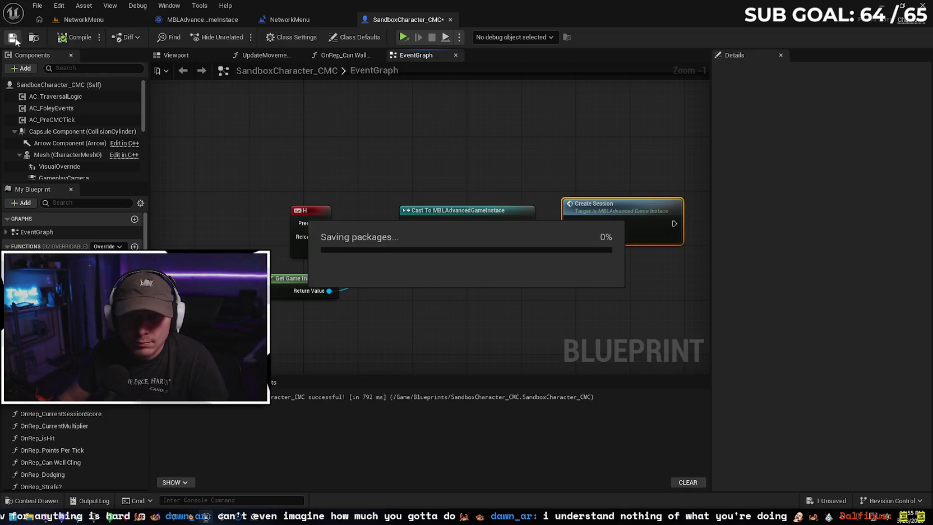
Glance at the NetworkMenu level blueprint and the MBLAdvancedGameInstace graph
click(291, 24)
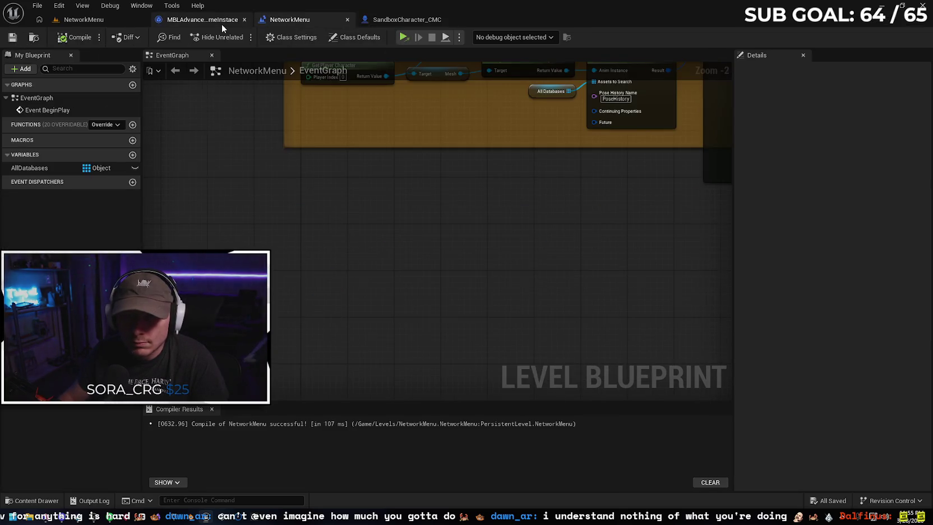
click(221, 24)
scroll(432, 195, up, 3)
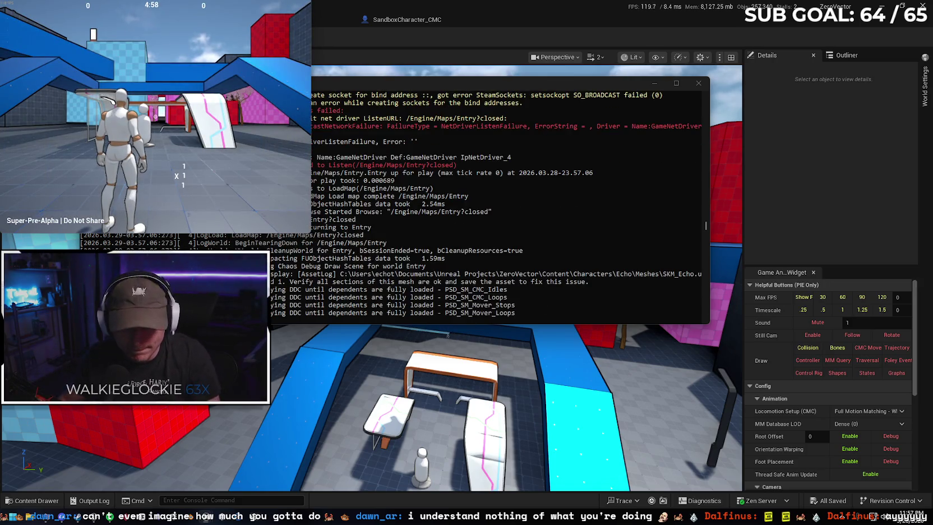
Close the running standalone game window and return to SandboxCharacter_CMC's event graph
key(super)
mouse_move(205, 516)
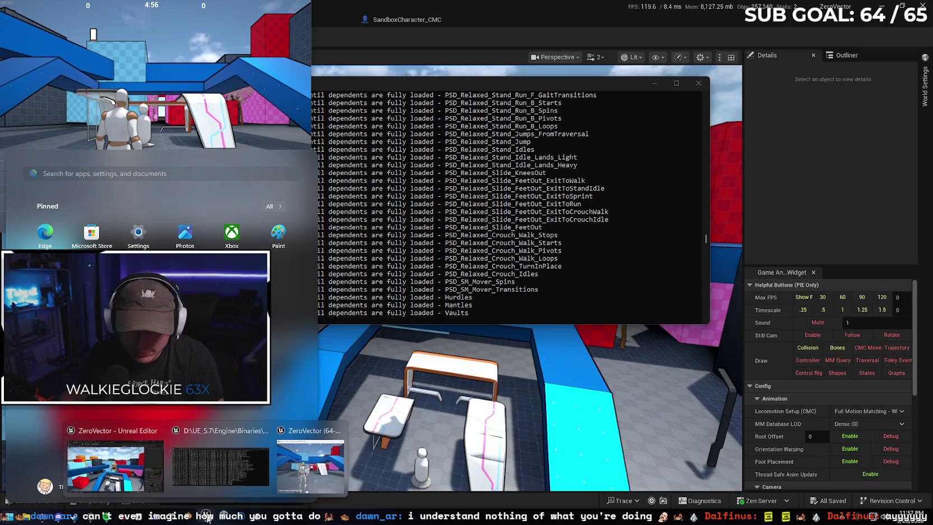
click(337, 431)
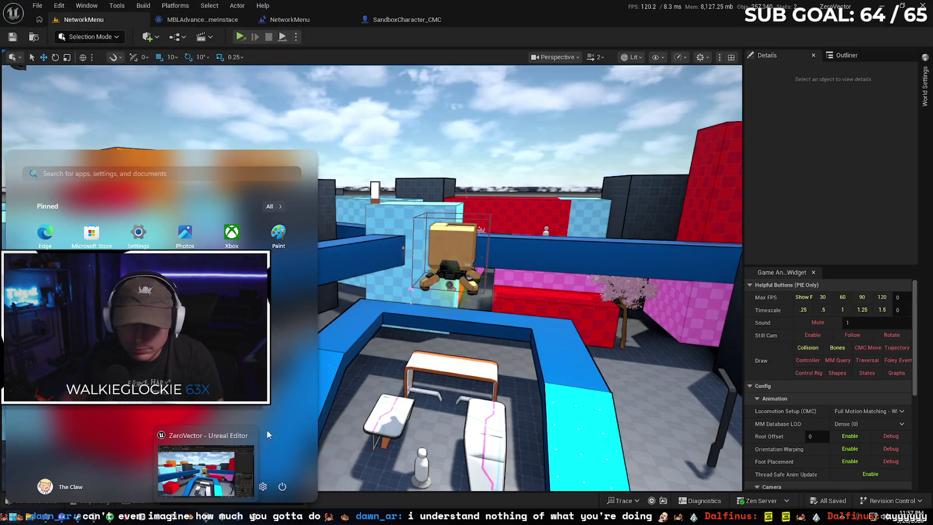
click(289, 21)
click(389, 18)
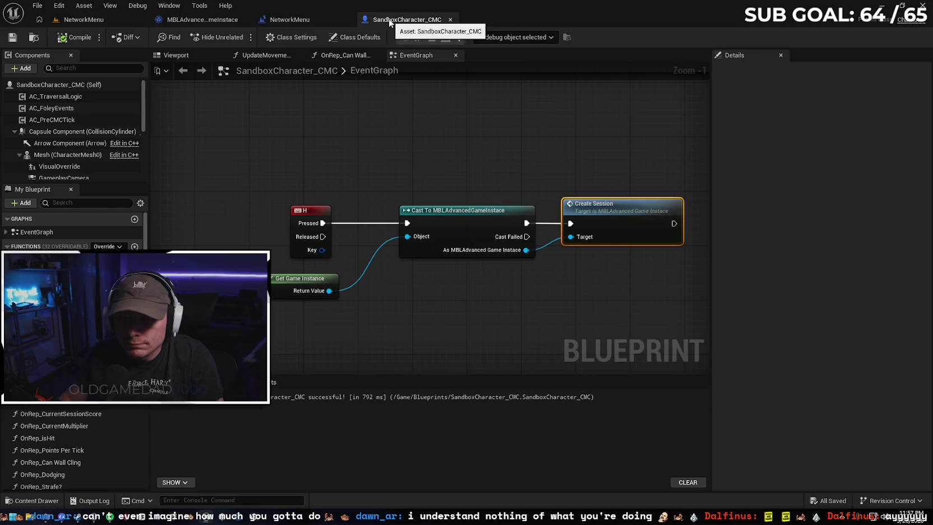
Change Open Level's Options to '?listen' in MBLAdvancedGameInstace, then compile and save
click(208, 21)
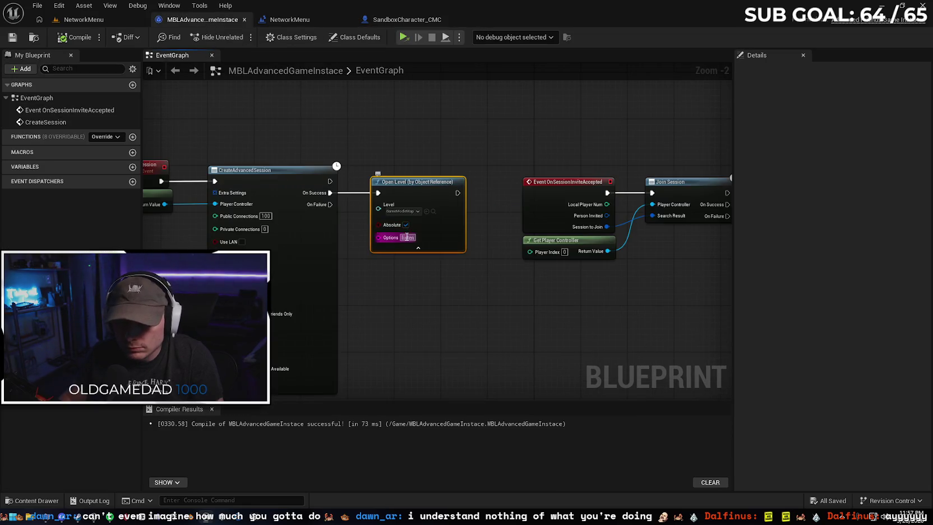
key(Return)
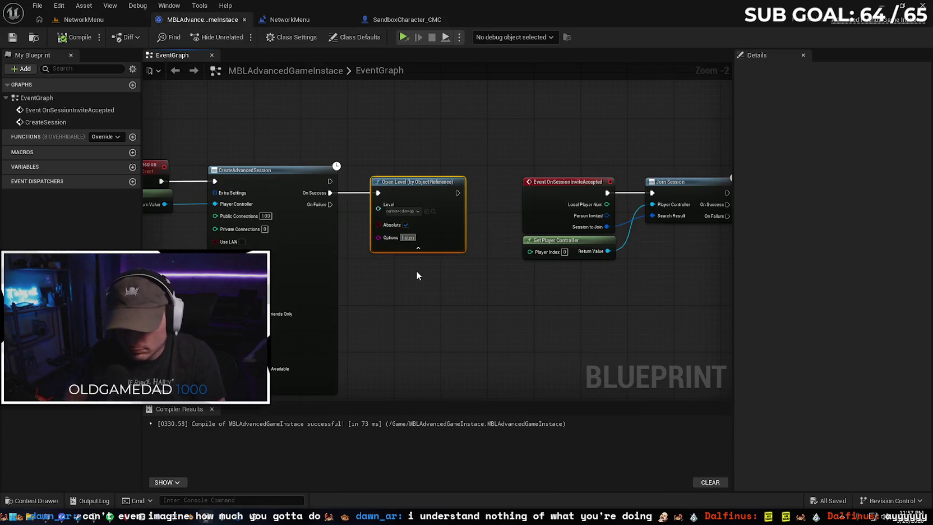
text(?)
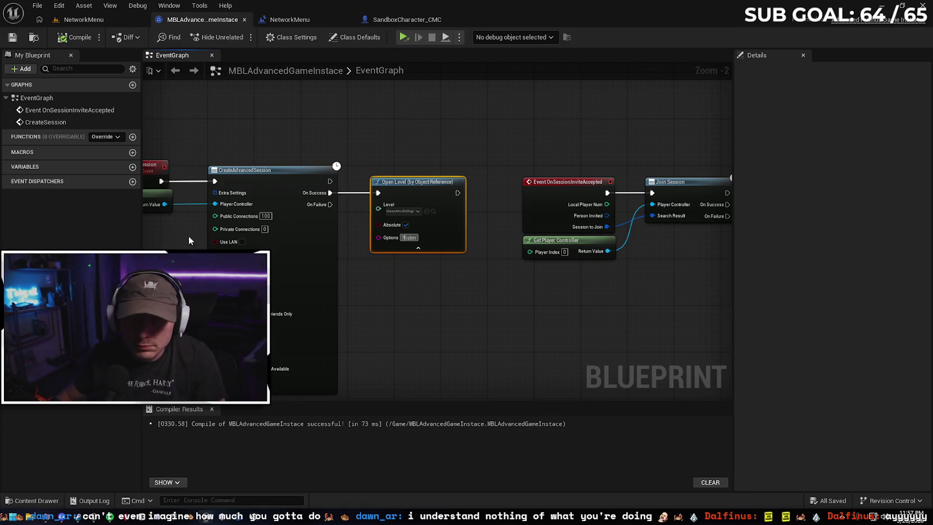
click(73, 37)
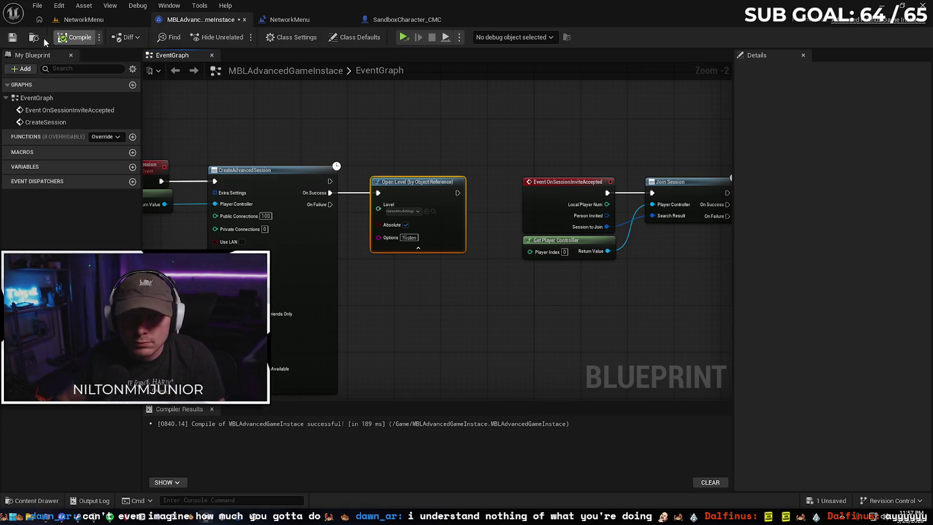
click(11, 37)
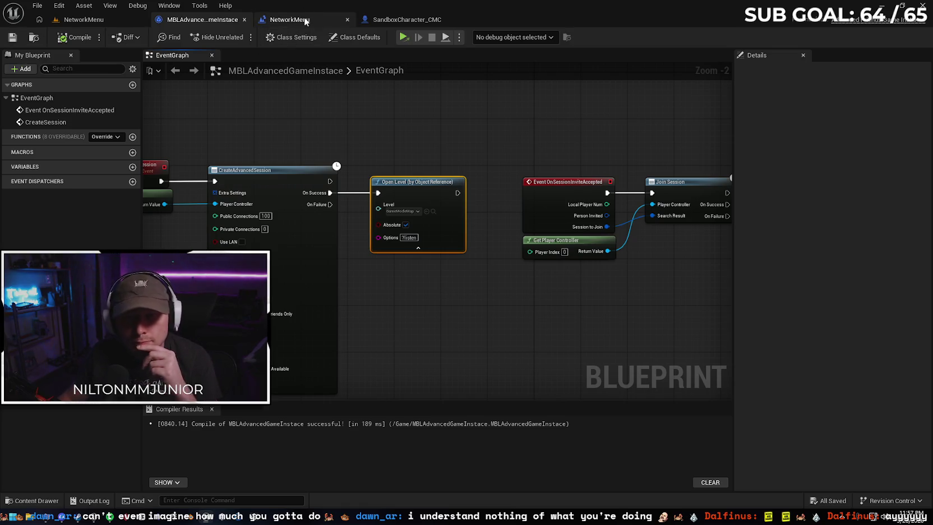
click(84, 19)
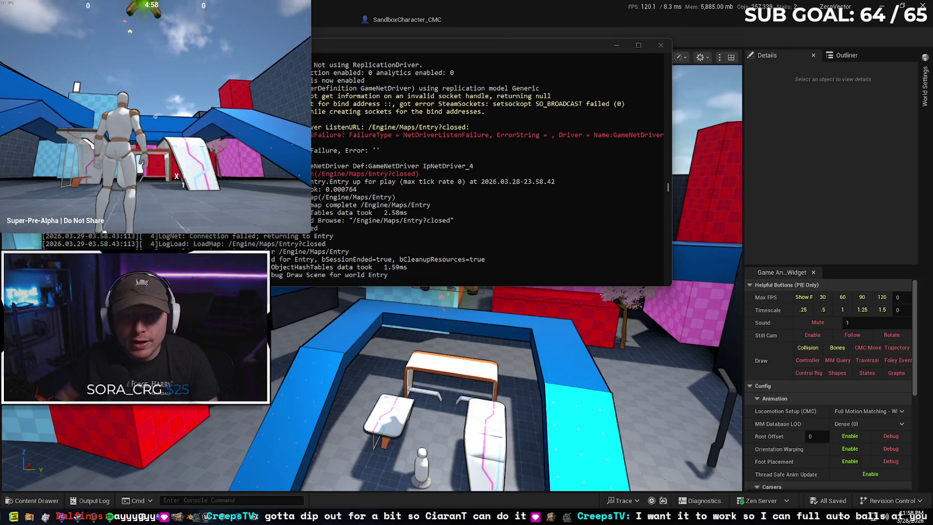
Close the standalone test game and its console, returning to the MBLAdvancedGameInstace graph
key(super)
mouse_move(206, 517)
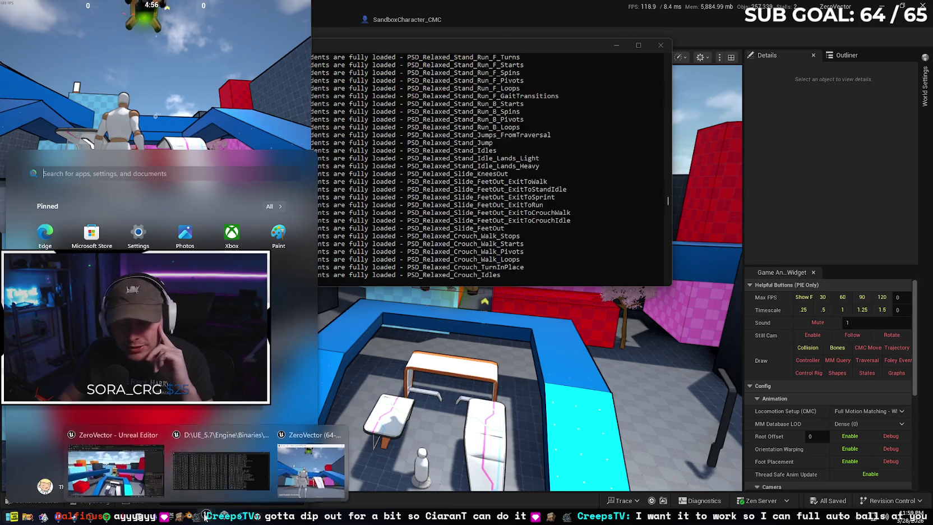
click(116, 466)
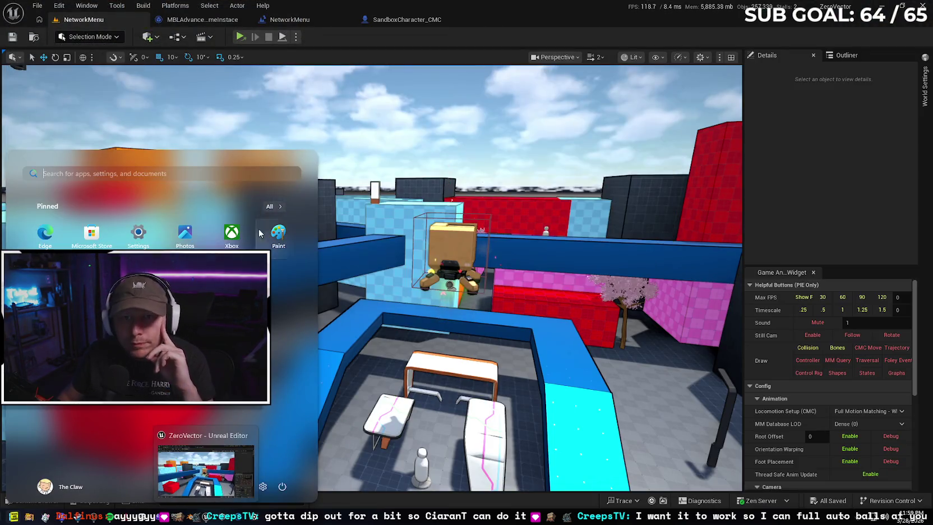
click(183, 23)
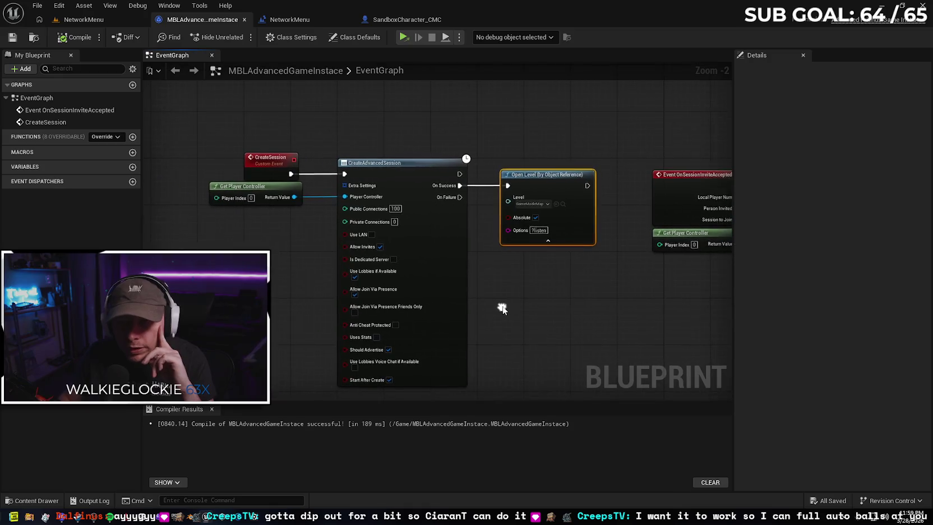
Check Open Level's level list in the game instance graph, keeping GameModeMap
scroll(522, 188, up, 2)
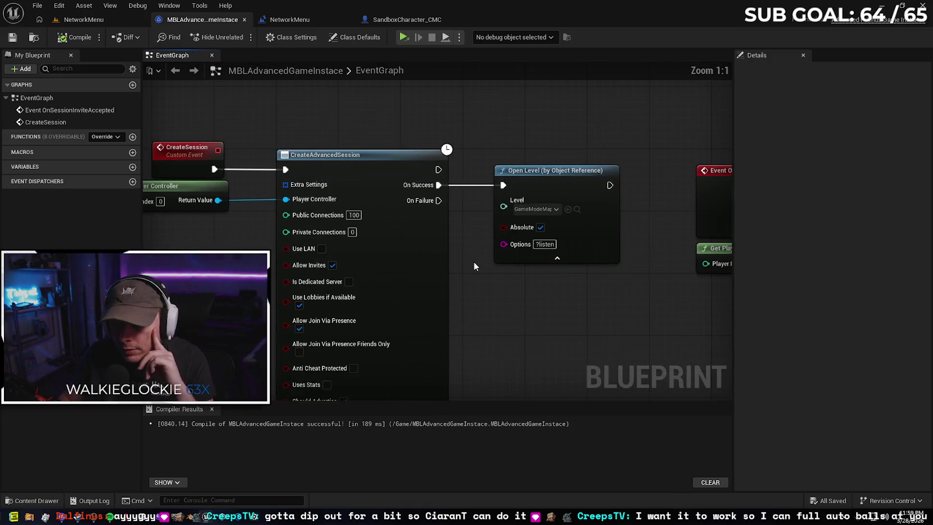
drag(480, 282, 459, 279)
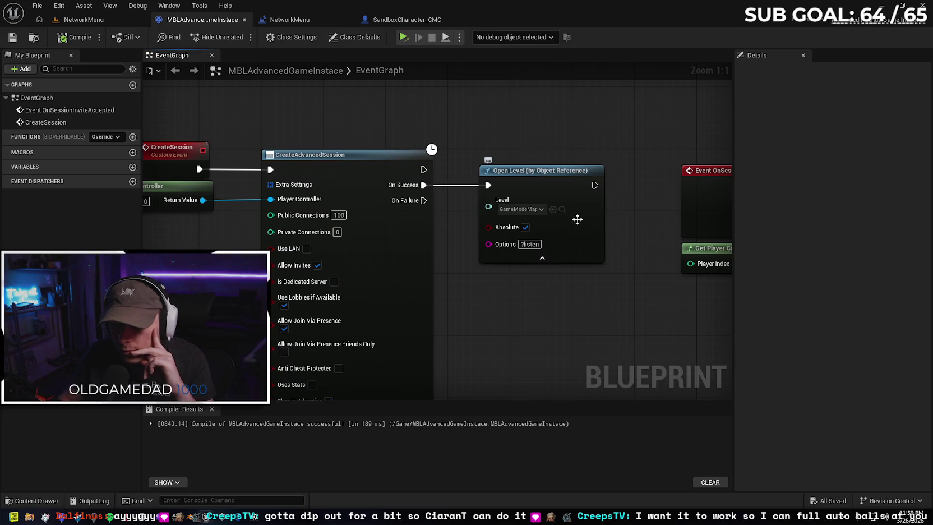
click(542, 211)
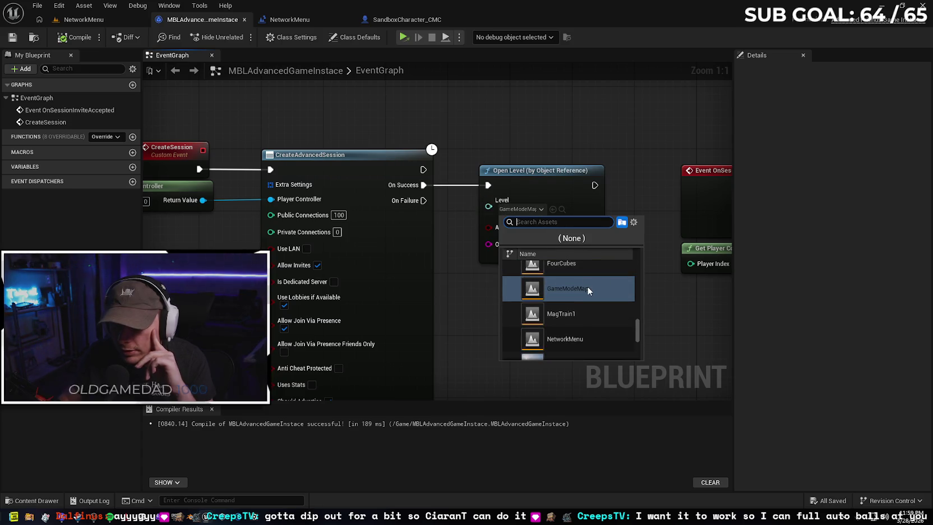
click(478, 296)
Review Get Player Controller and the session invite nodes, then bring up the Steam multiplayer tutorial
mouse_move(478, 297)
mouse_down()
mouse_move(506, 284)
mouse_move(575, 285)
mouse_move(563, 264)
mouse_move(571, 269)
mouse_move(500, 259)
mouse_up()
drag(594, 264, 484, 264)
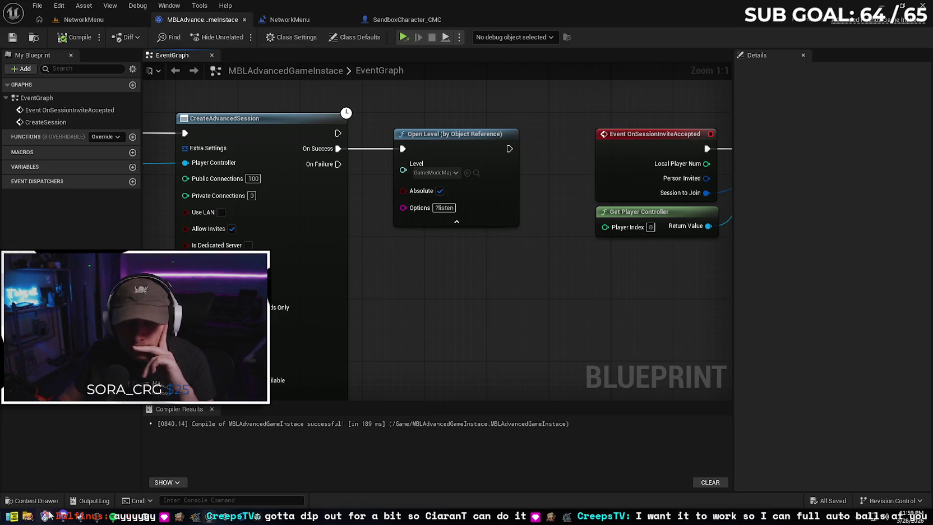
key(alt+Tab)
click(77, 33)
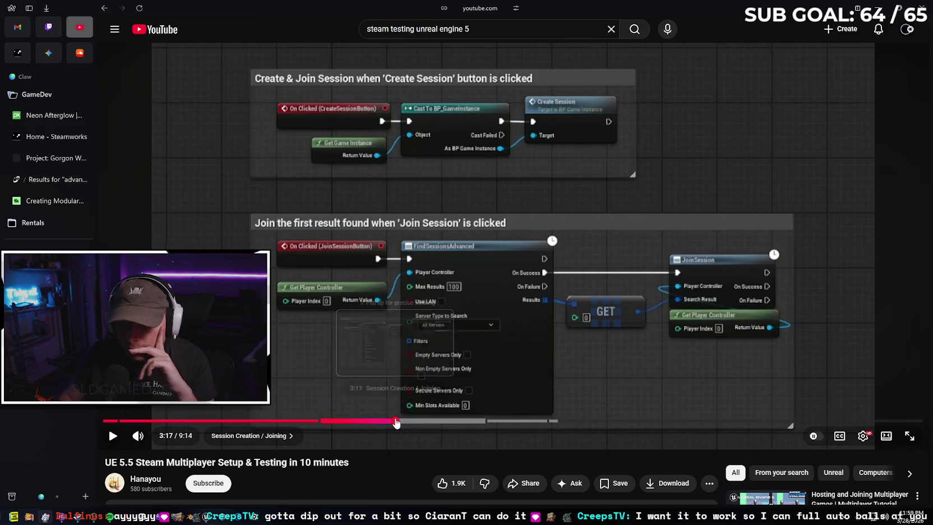
Jump the tutorial to 3:17, then return to the NetworkMenu level blueprint in Unreal
click(396, 421)
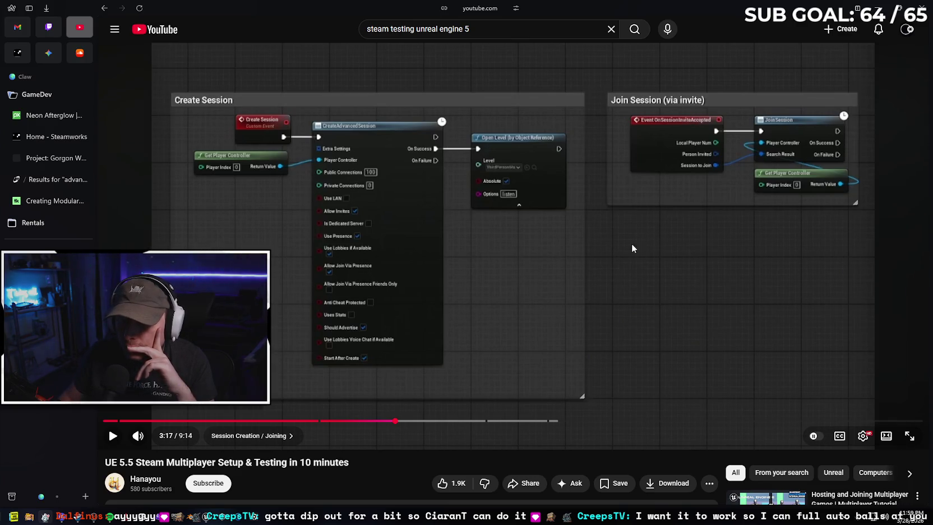
key(alt+Tab)
click(291, 21)
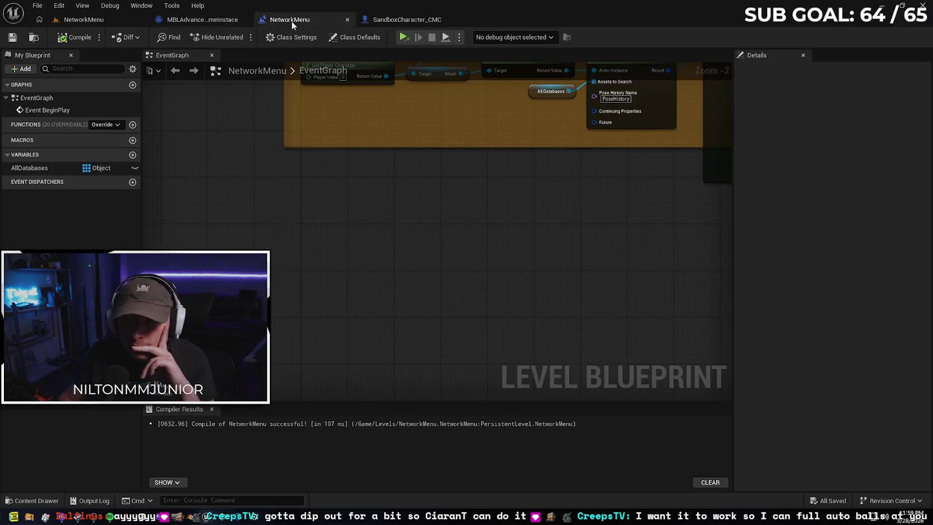
Review the BeginPlay chain, the game instance graph and the NetworkMenu level's world settings
drag(360, 194, 340, 343)
click(200, 22)
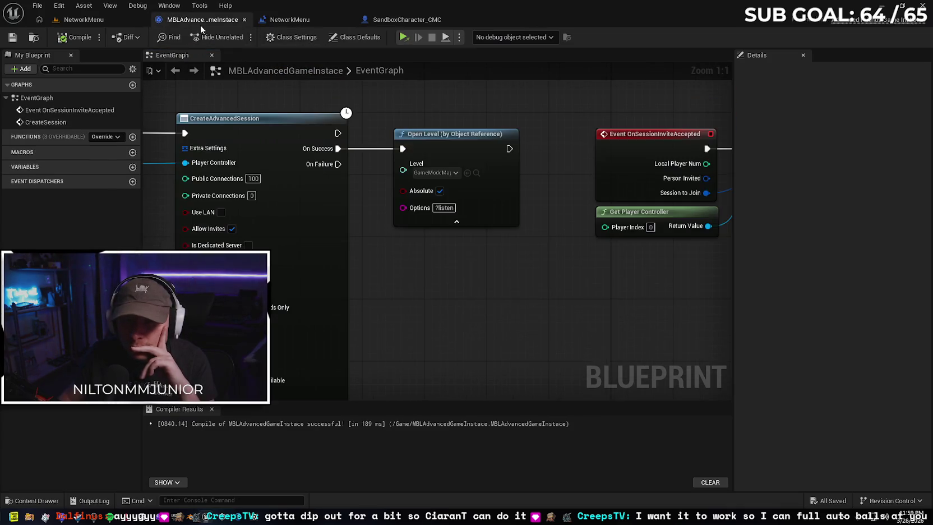
mouse_move(400, 249)
mouse_down()
mouse_move(461, 264)
mouse_move(519, 264)
mouse_up()
click(83, 19)
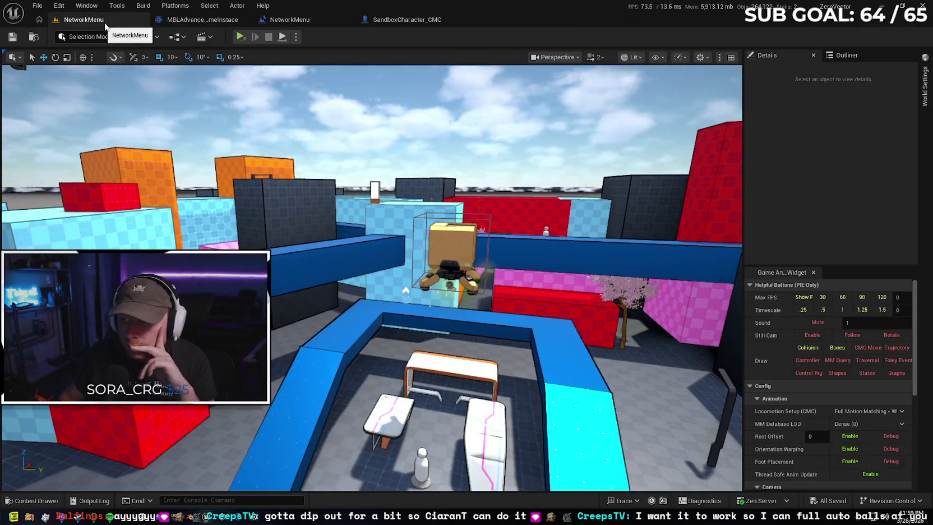
click(925, 85)
click(925, 85)
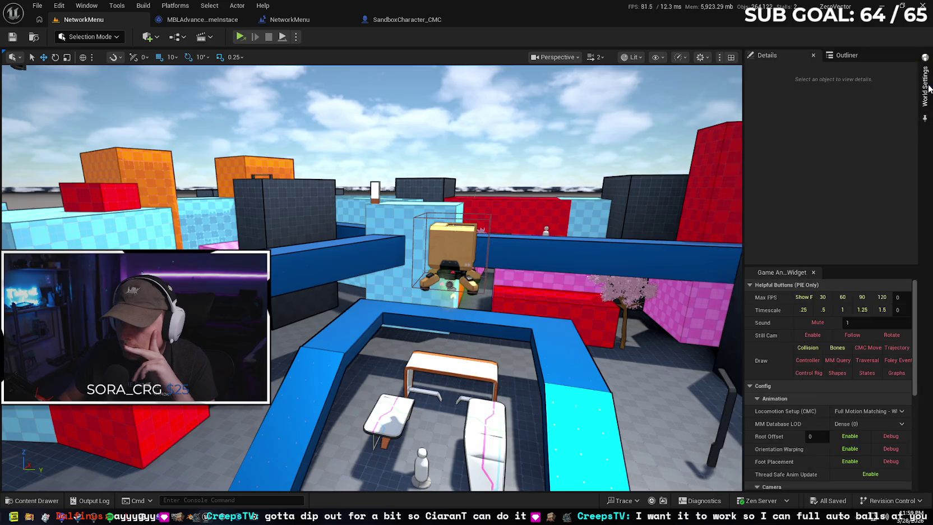
Confirm Maps & Modes lists MBLAdvancedGameInstance as Game Instance Class, then return to its graph
click(60, 6)
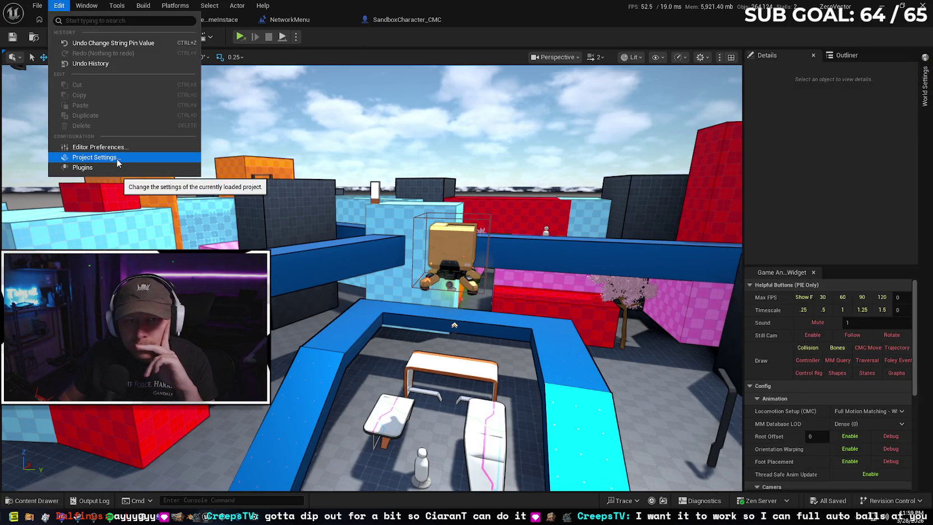
click(150, 157)
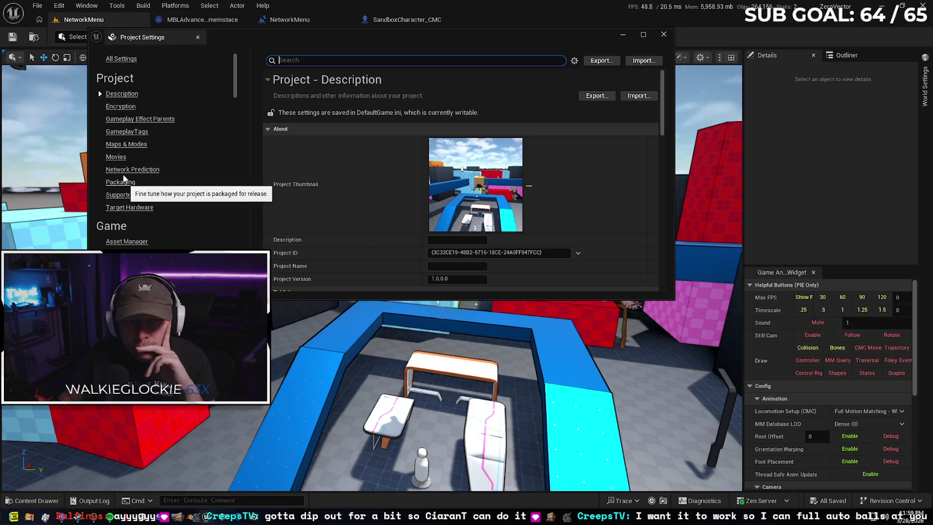
click(125, 145)
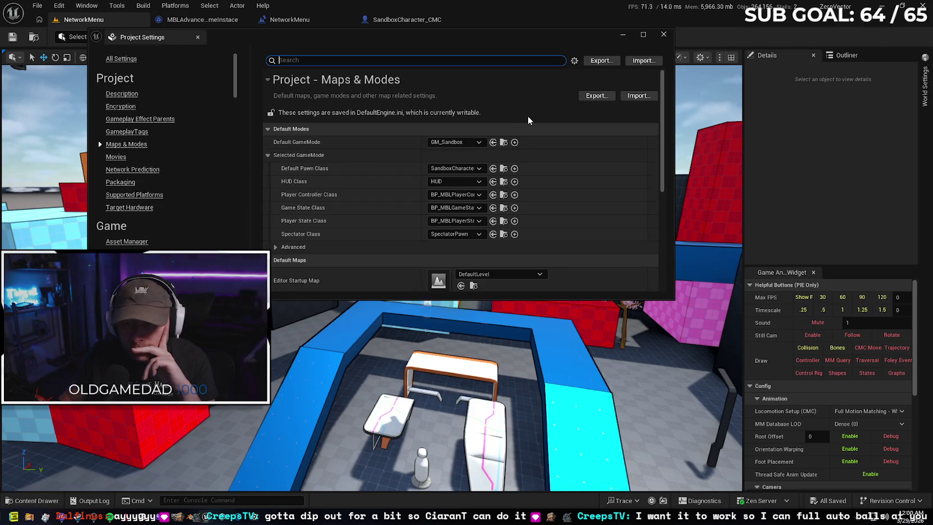
scroll(359, 208, down, 5)
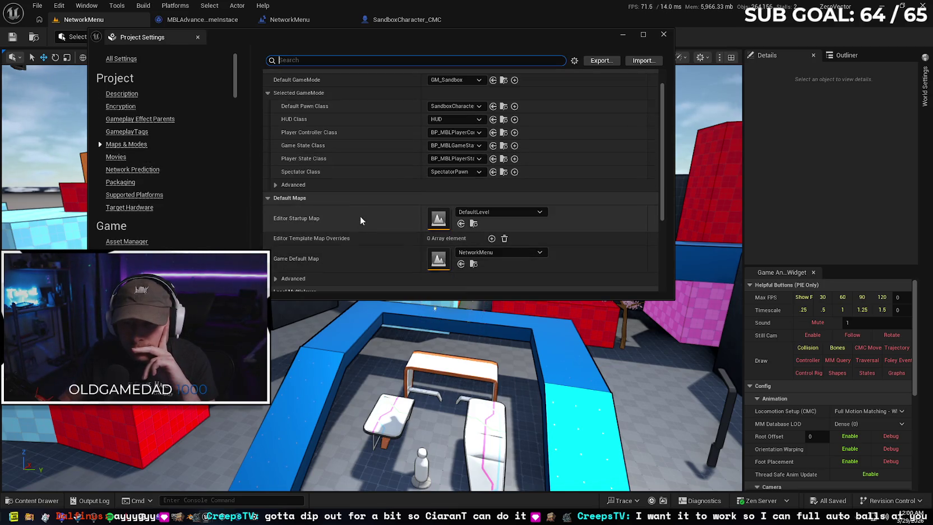
scroll(364, 203, down, 1)
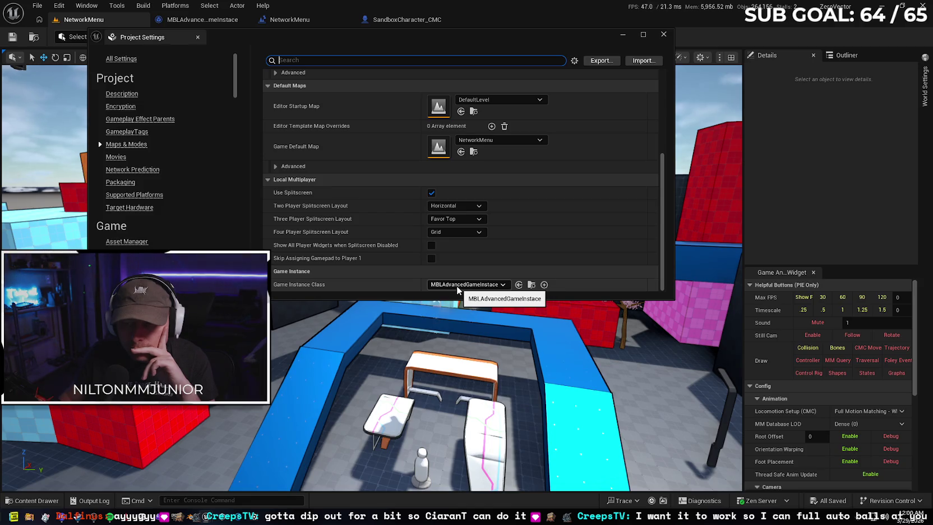
click(203, 20)
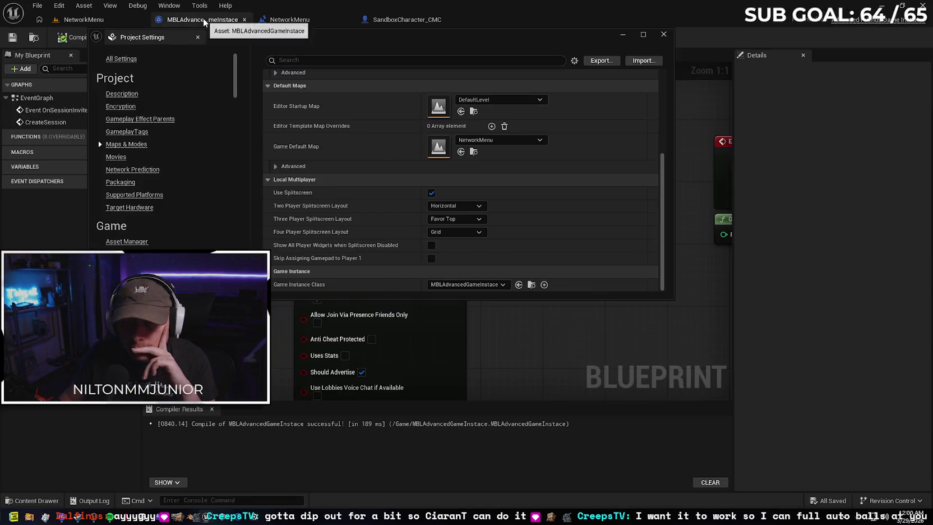
click(204, 21)
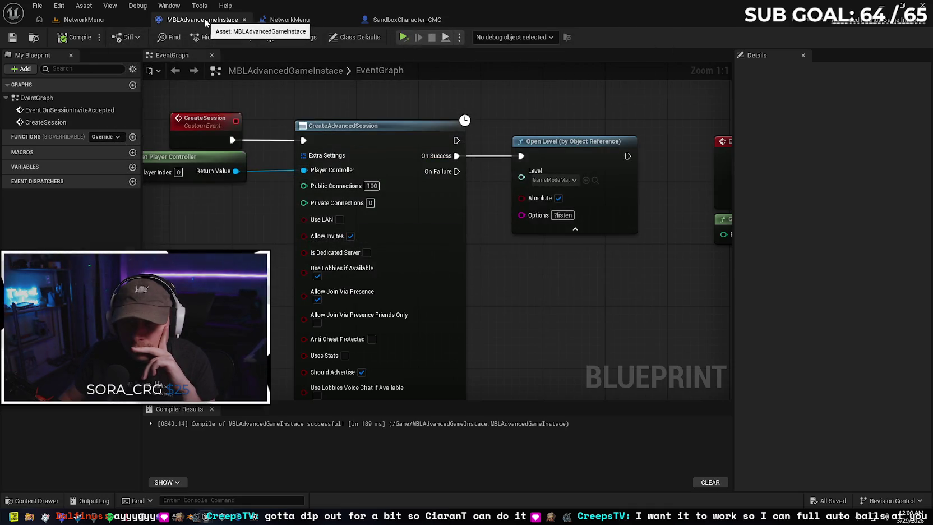
Look over the NetworkMenu level blueprint graph and close it
click(292, 23)
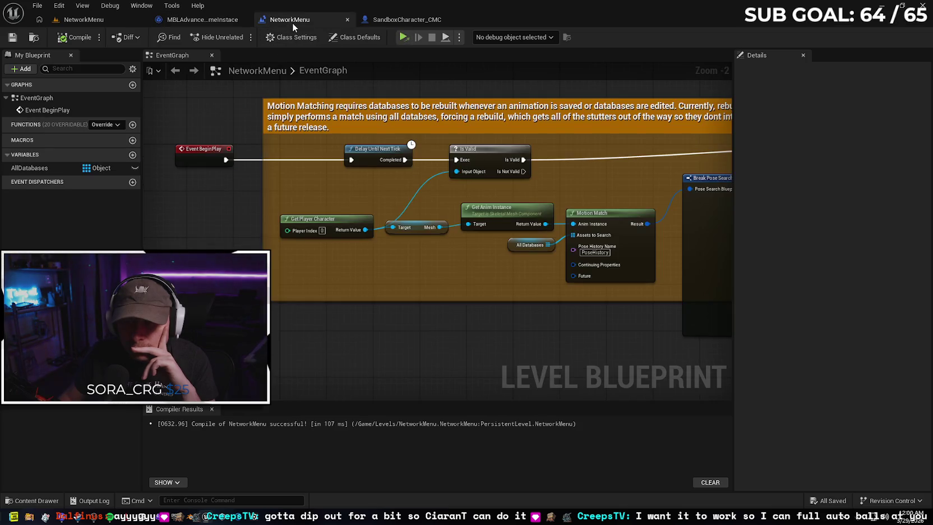
scroll(226, 237, down, 2)
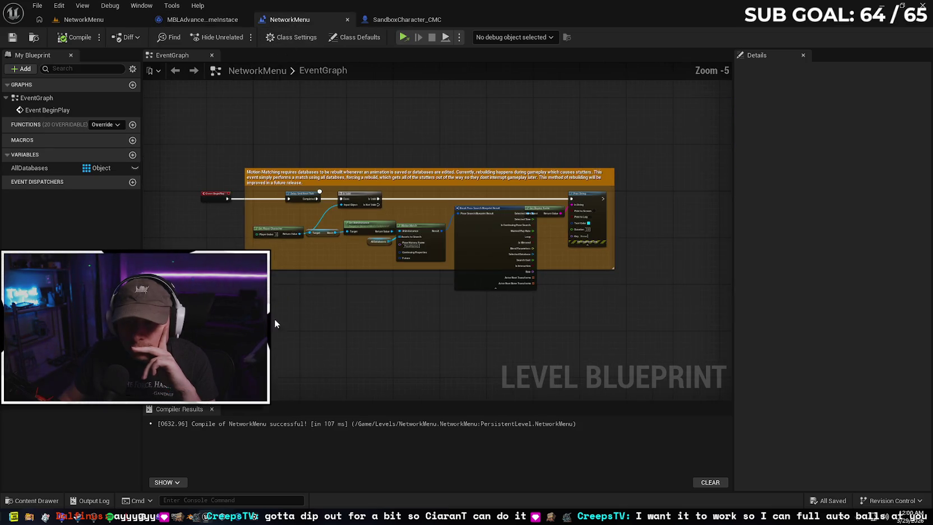
drag(263, 292, 304, 294)
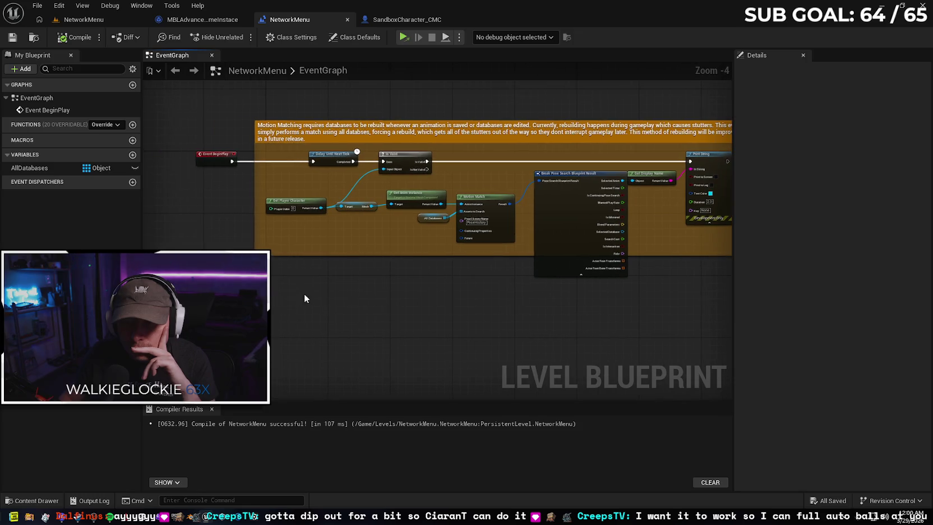
click(348, 20)
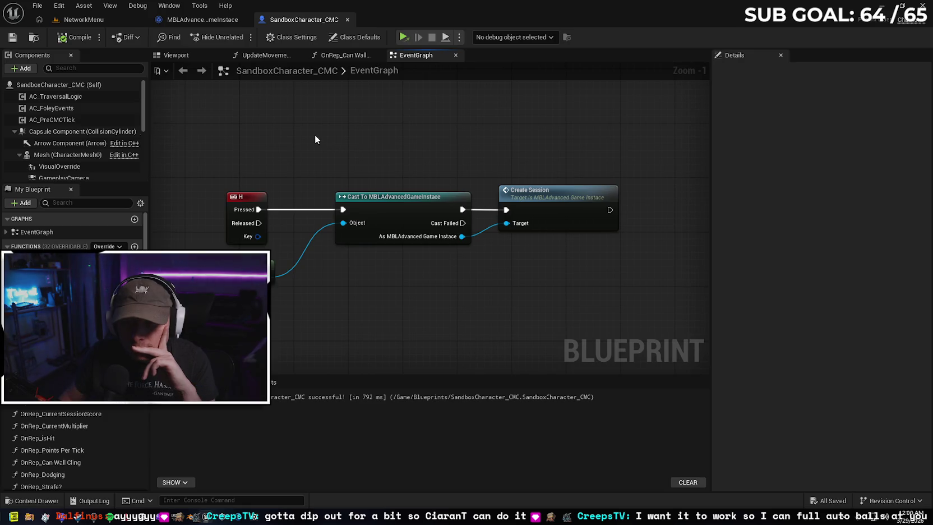
Bring the game instance's Create Session nodes into view, then show the YouTube tutorial
click(200, 19)
drag(216, 228, 274, 230)
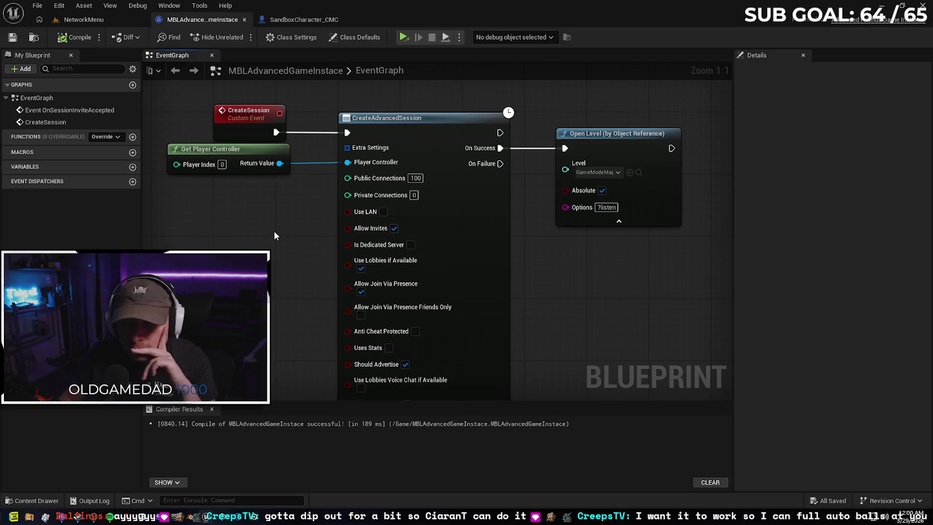
click(47, 515)
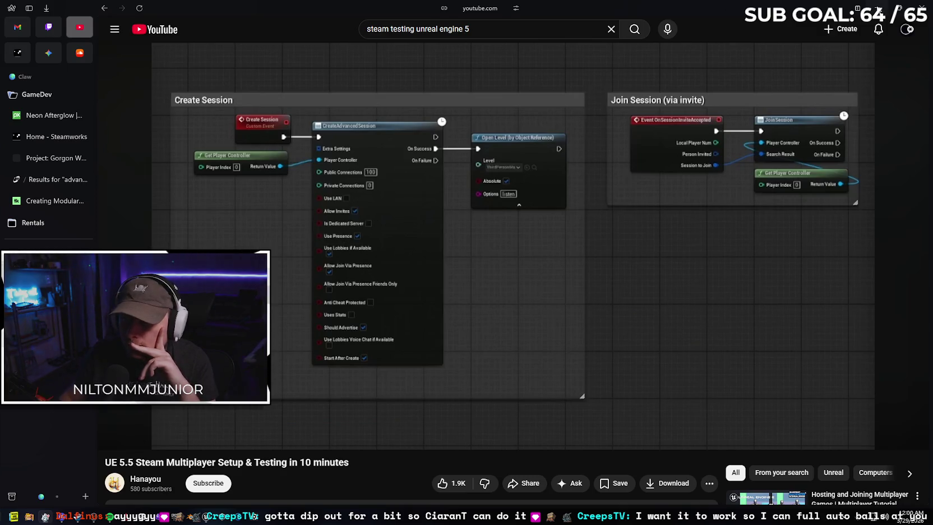
Compare the game instance's Create Session graph against the YouTube tutorial's setup
key(alt+Tab)
drag(558, 290, 566, 264)
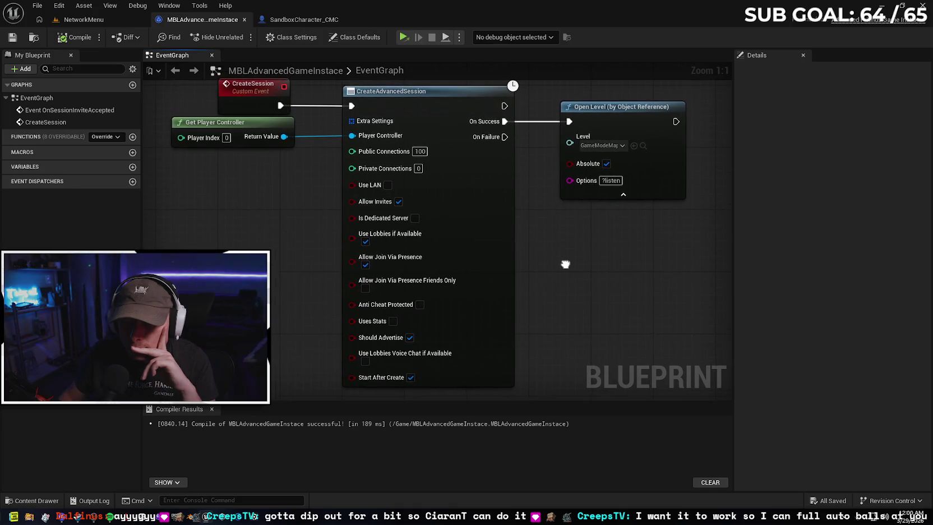
click(43, 501)
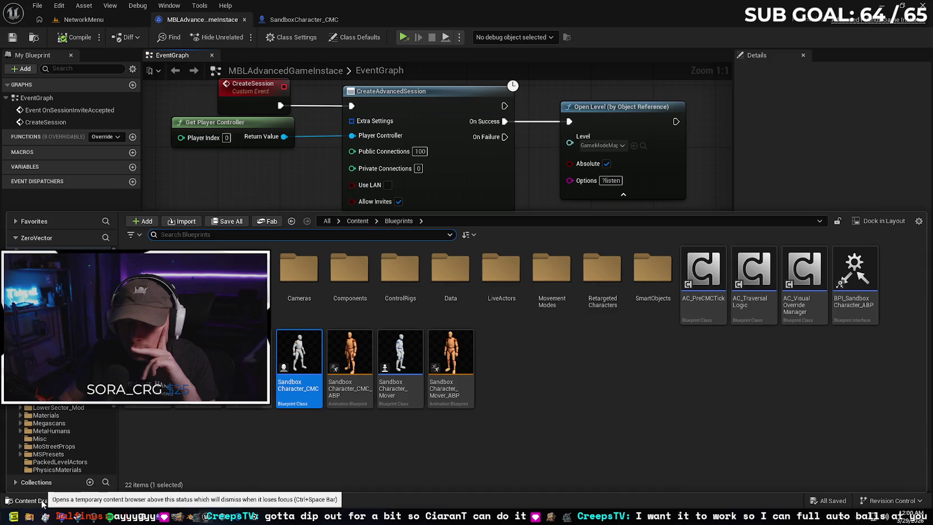
click(43, 501)
click(46, 516)
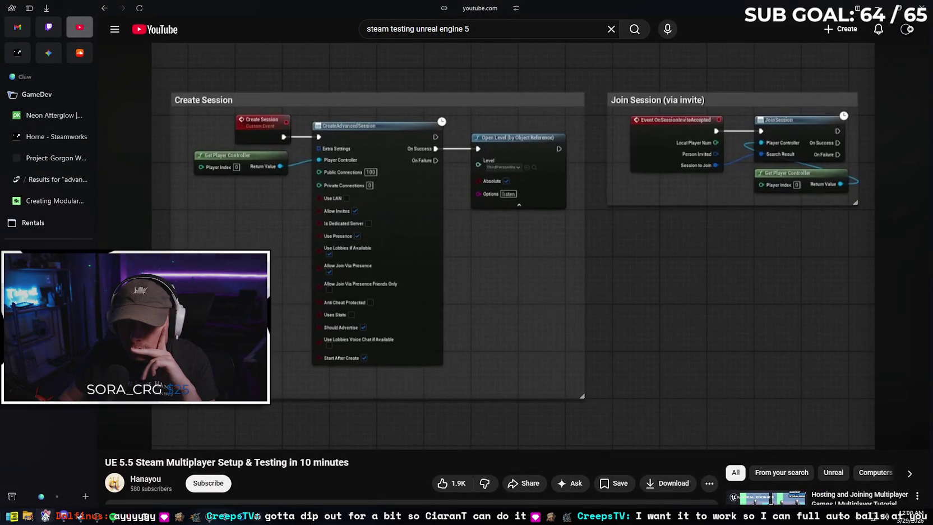
mouse_move(502, 307)
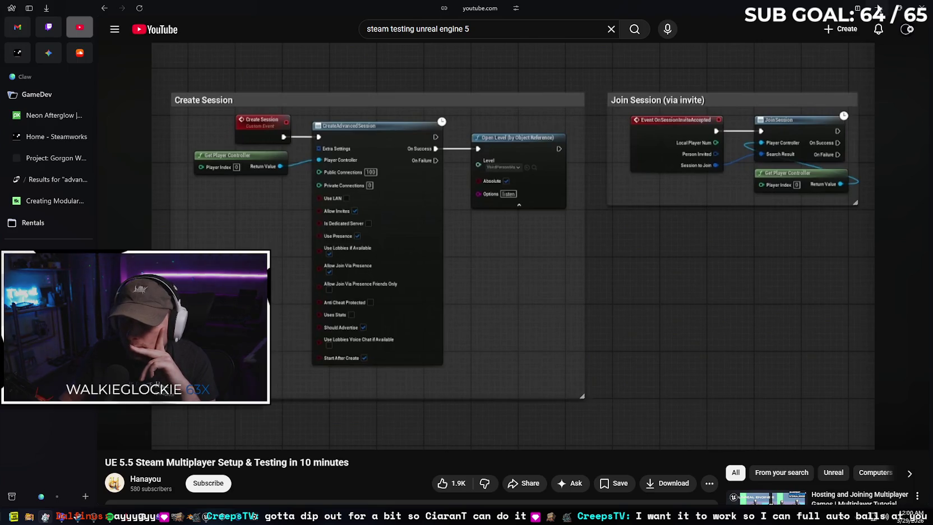
key(alt+Tab)
mouse_move(609, 254)
mouse_down()
mouse_move(329, 319)
mouse_move(337, 306)
mouse_move(650, 271)
mouse_up()
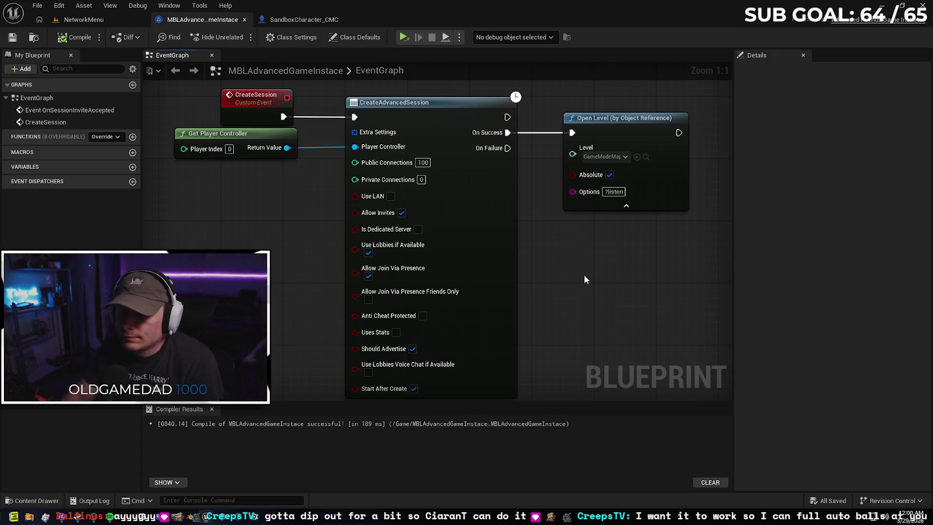
Set Open Level's Options to 'listen' without the question mark, keeping GameModeMap as the level
click(609, 191)
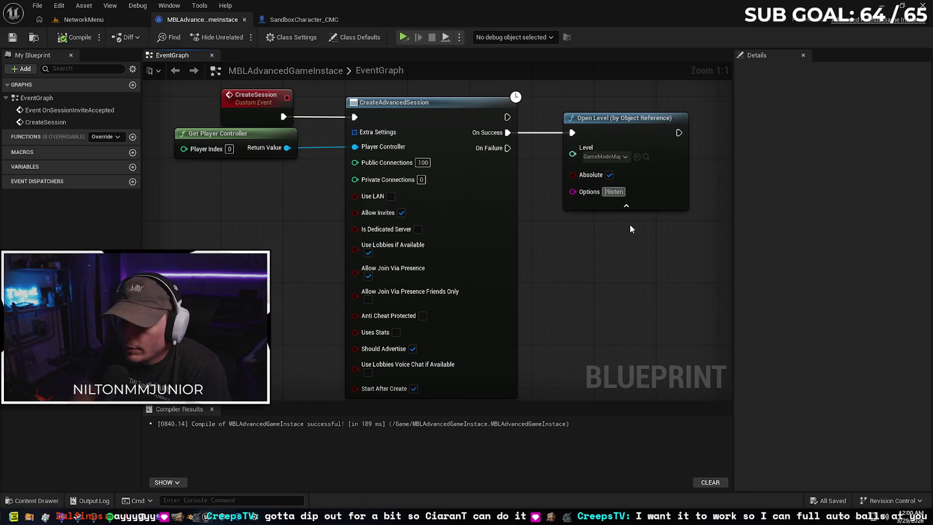
key(BackSpace)
key(Return)
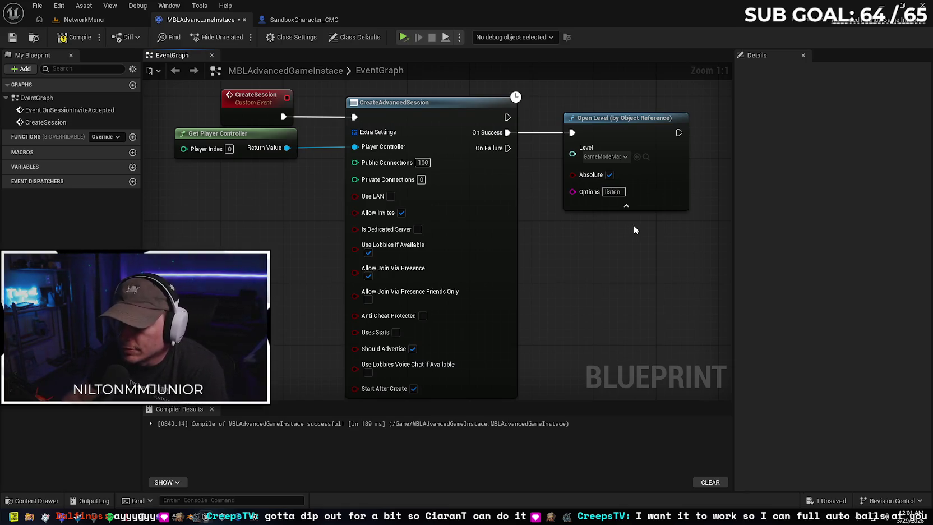
click(622, 158)
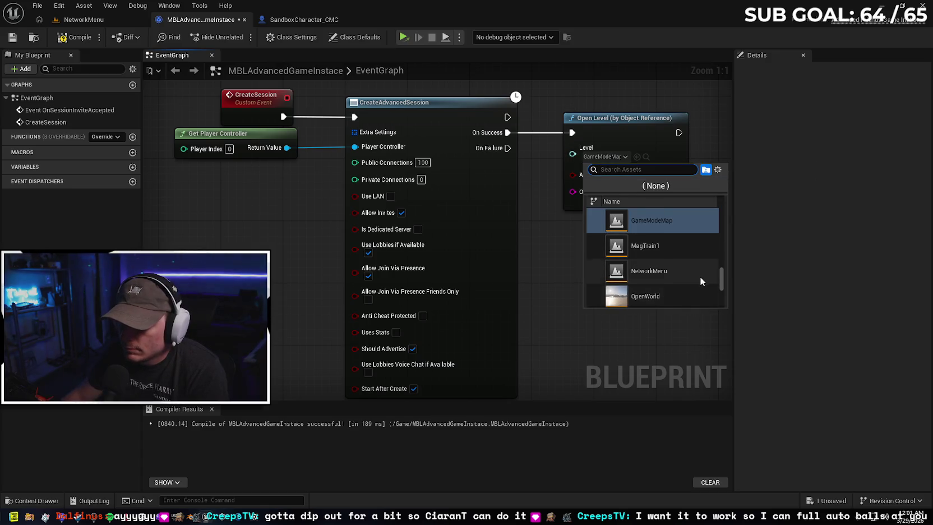
scroll(720, 273, up, 3)
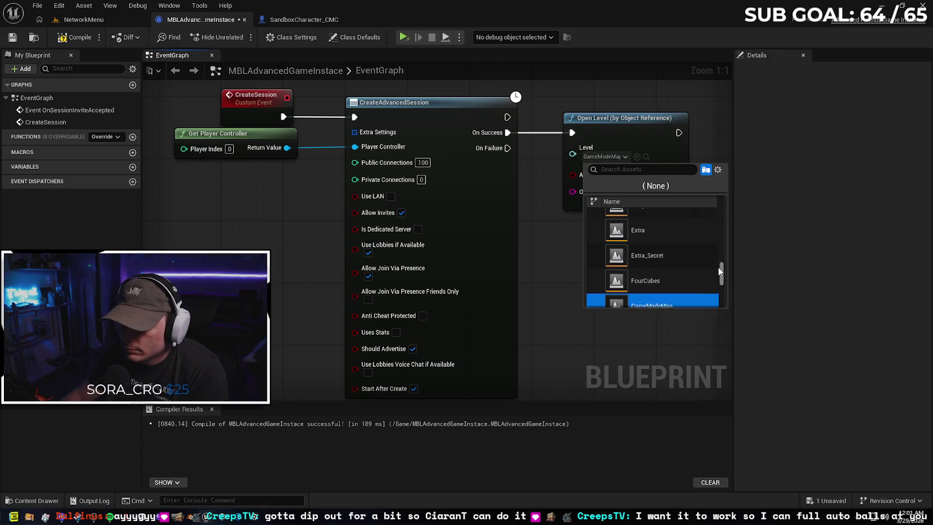
mouse_move(719, 266)
mouse_down()
mouse_move(713, 207)
mouse_move(723, 275)
mouse_up()
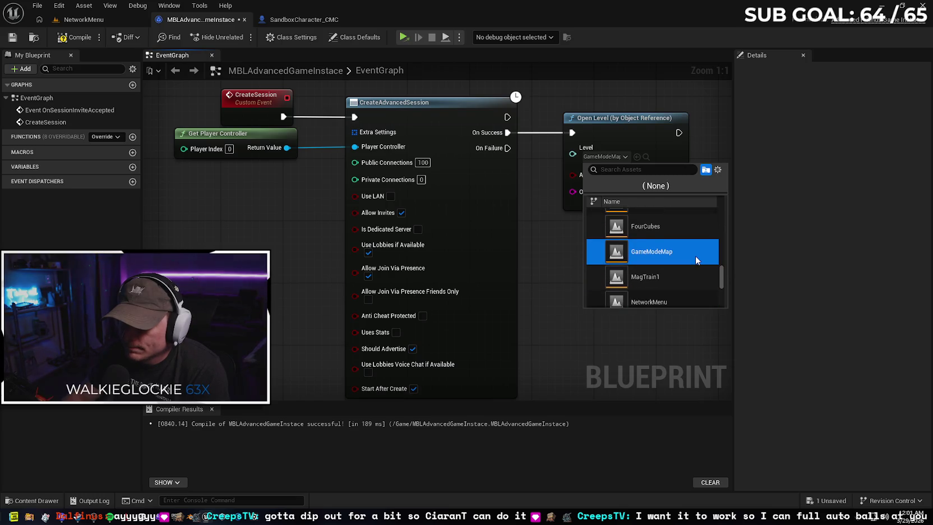
click(541, 245)
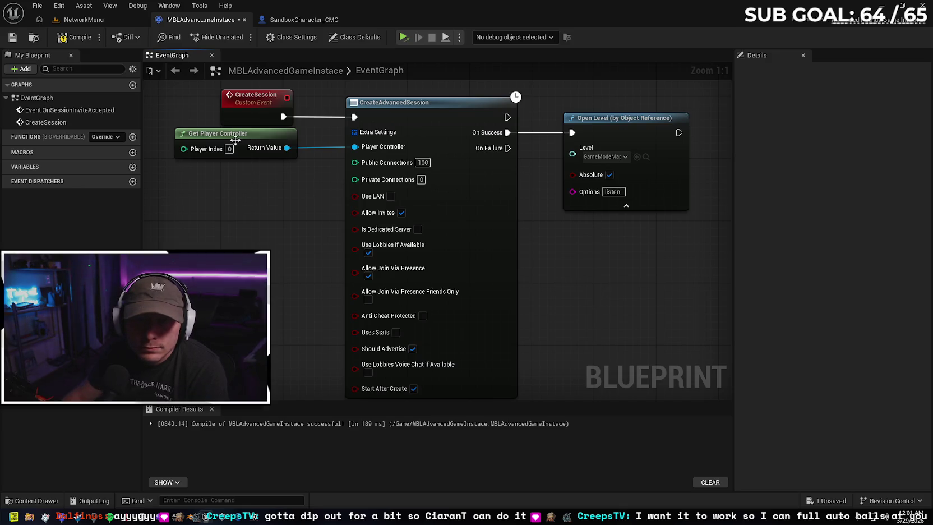
Compile and save the MBLAdvancedGameInstace blueprint, then bring up the tutorial
key(F7)
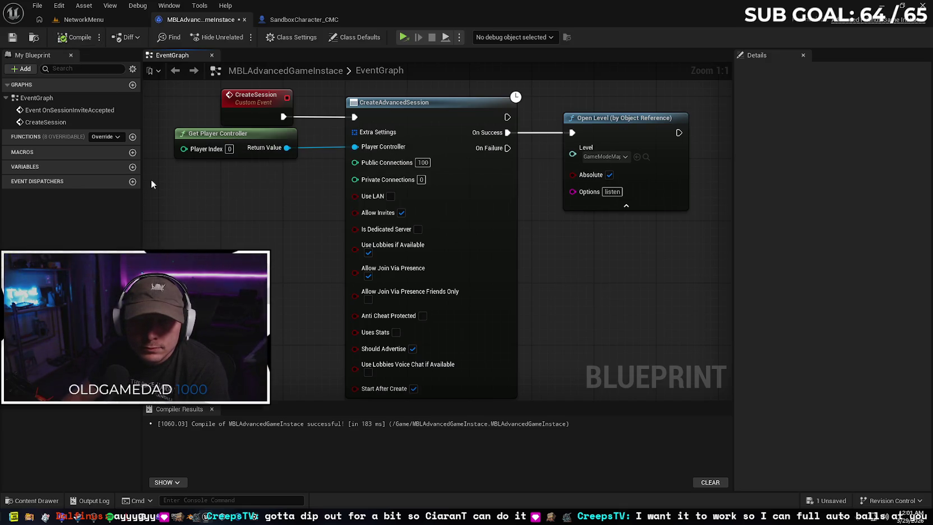
click(12, 38)
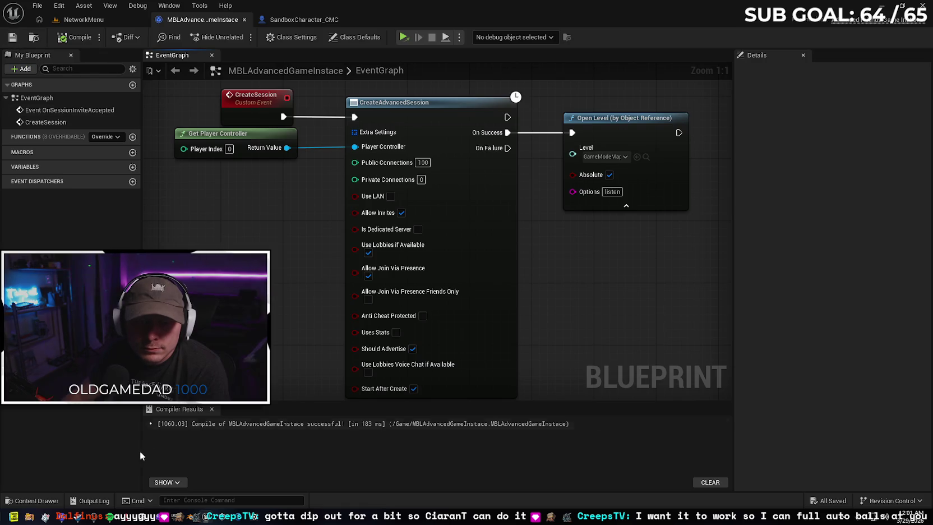
click(47, 516)
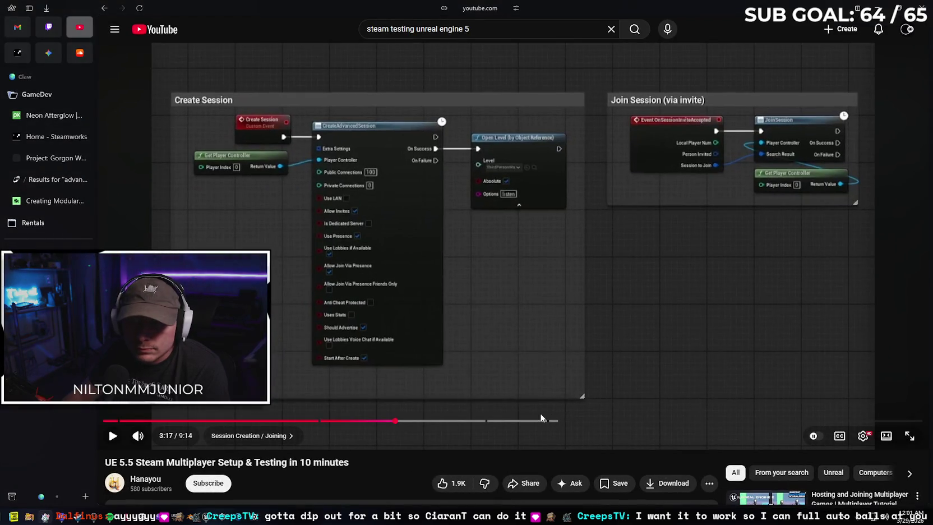
Compare the editor graph with the tutorial, then open the Gemini troubleshooting chat
key(alt+Tab)
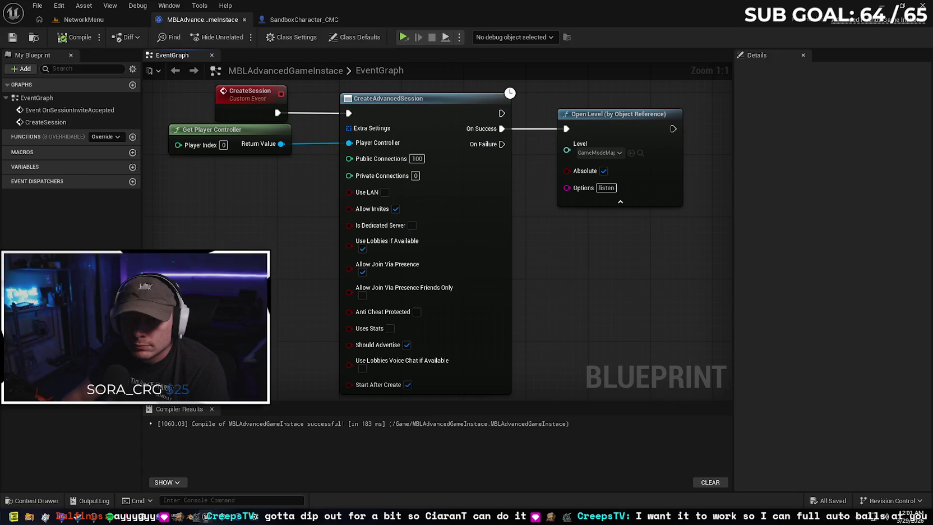
click(45, 516)
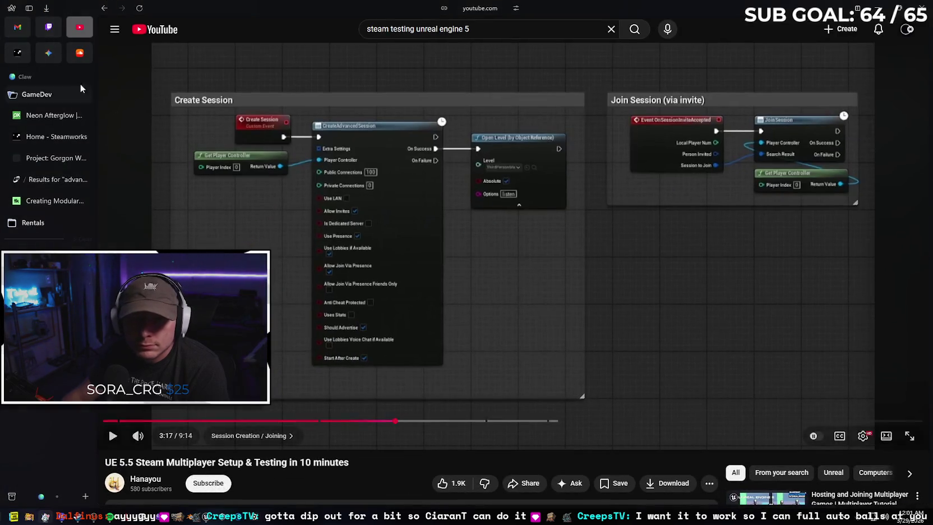
click(49, 53)
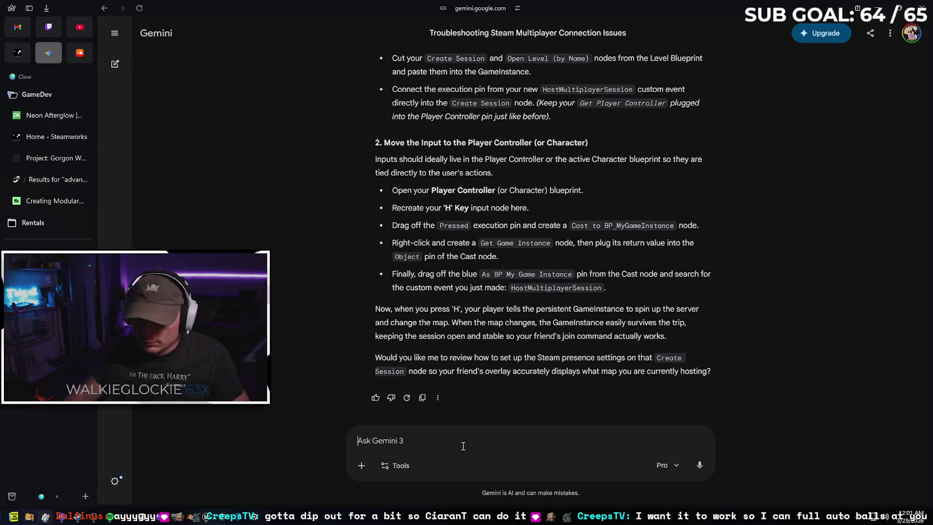
Ask Gemini why Standalone keeps loading networkmenumap instead of gamemodemap
text(after i mo)
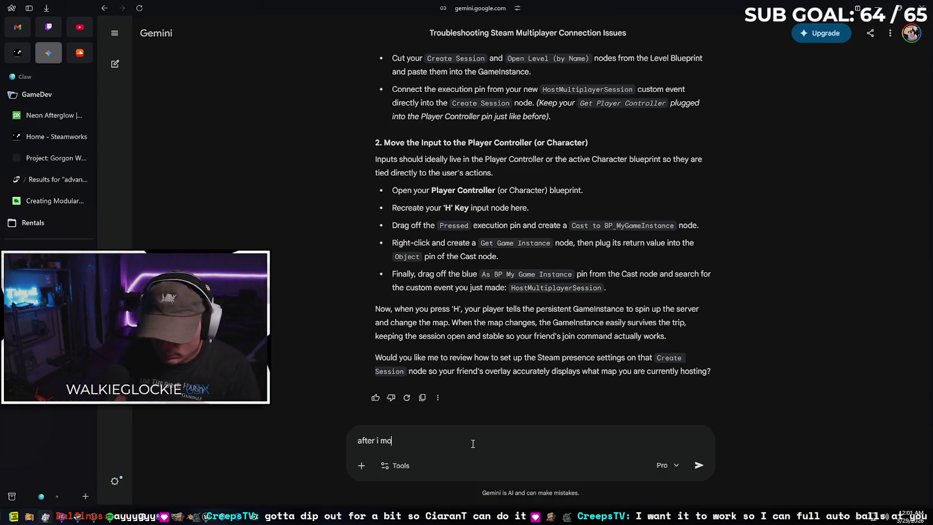
text(ved it, in standalone i)
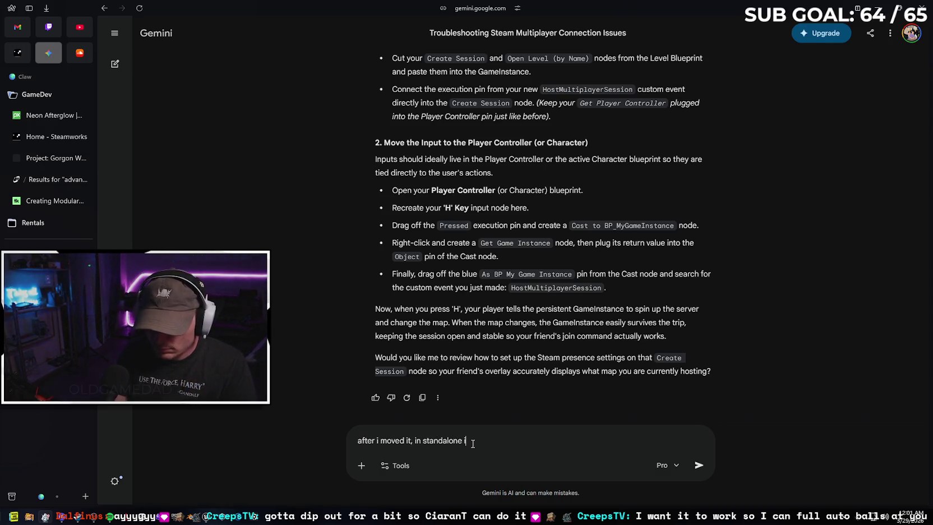
text(ts not opening the)
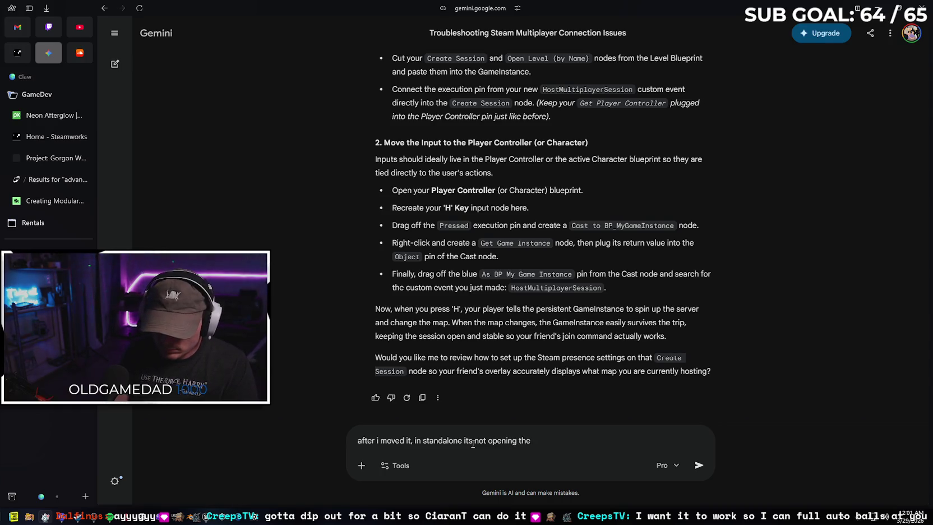
text( game)
text(modemap)
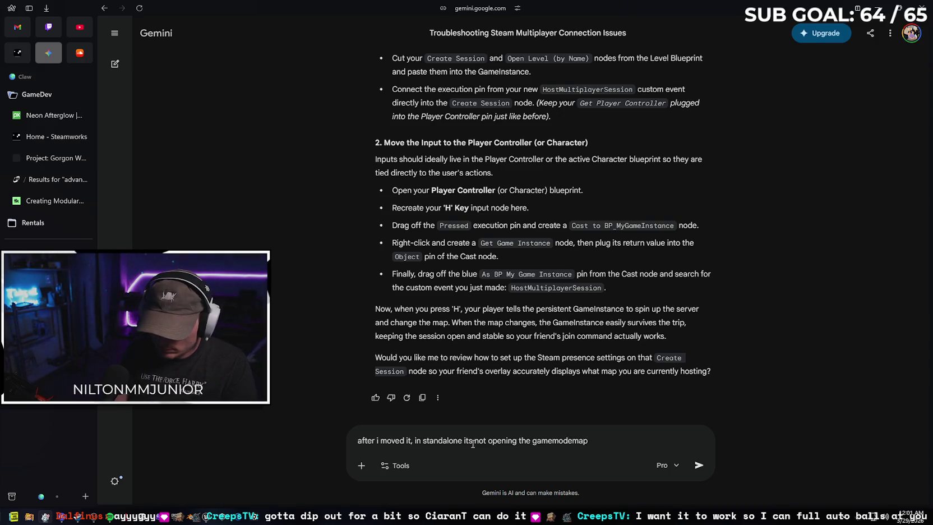
text(i)
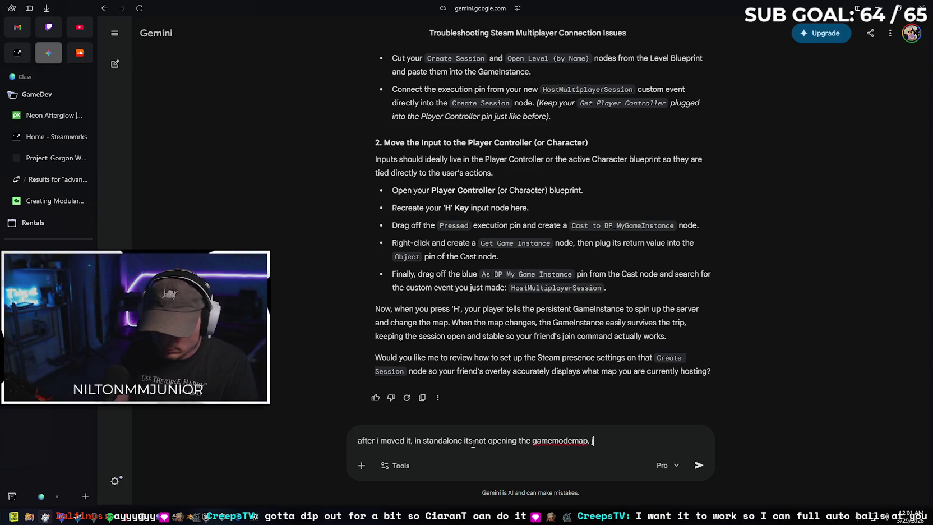
text(l)
key(BackSpace)
key(BackSpace)
text(loading the netw)
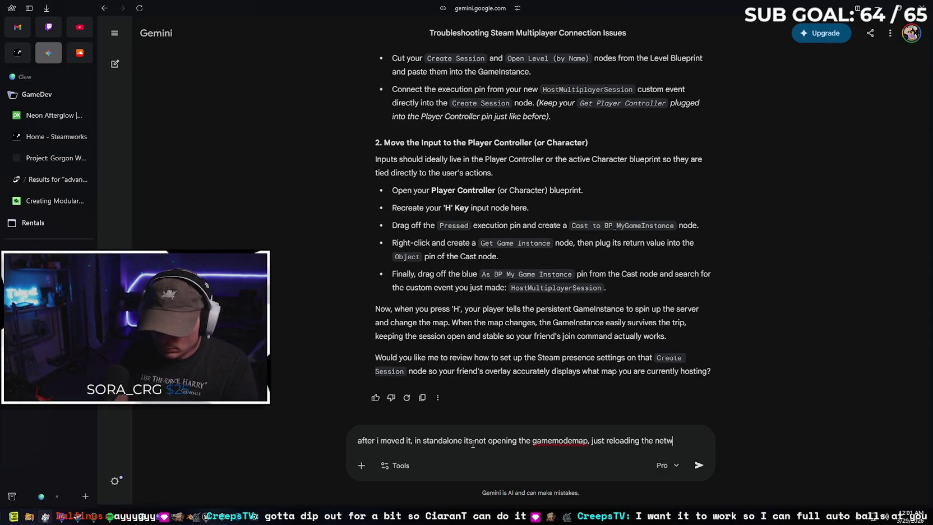
text(orkmenumap)
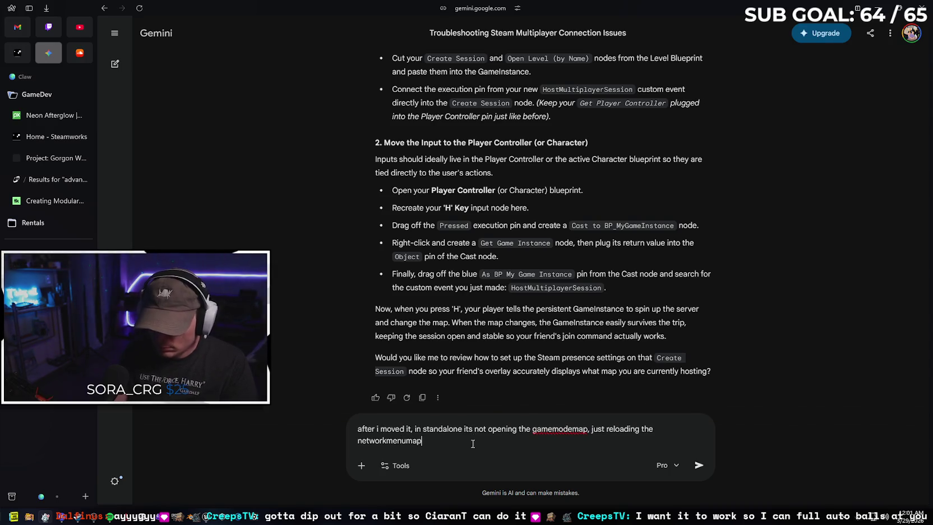
key(Return)
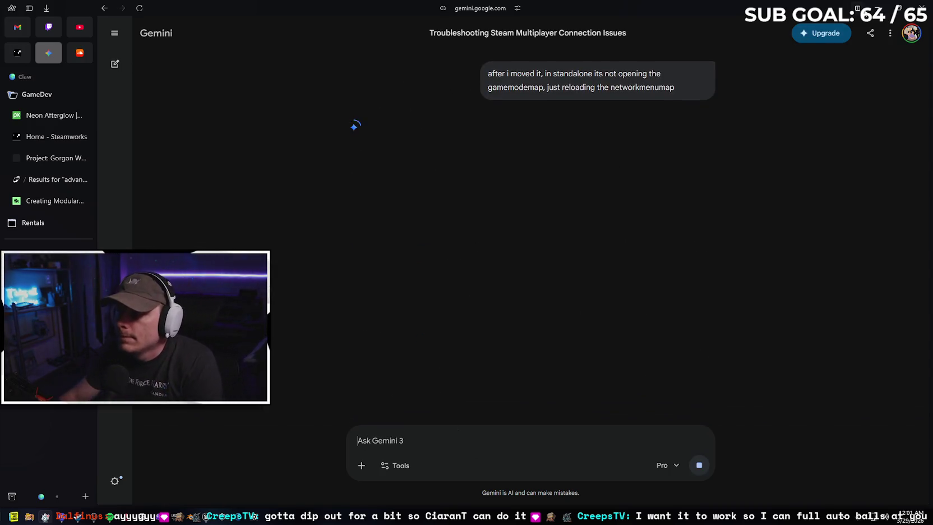
Play the NetworkMenu level in the editor viewport
key(alt+Tab)
click(118, 21)
click(296, 37)
click(342, 75)
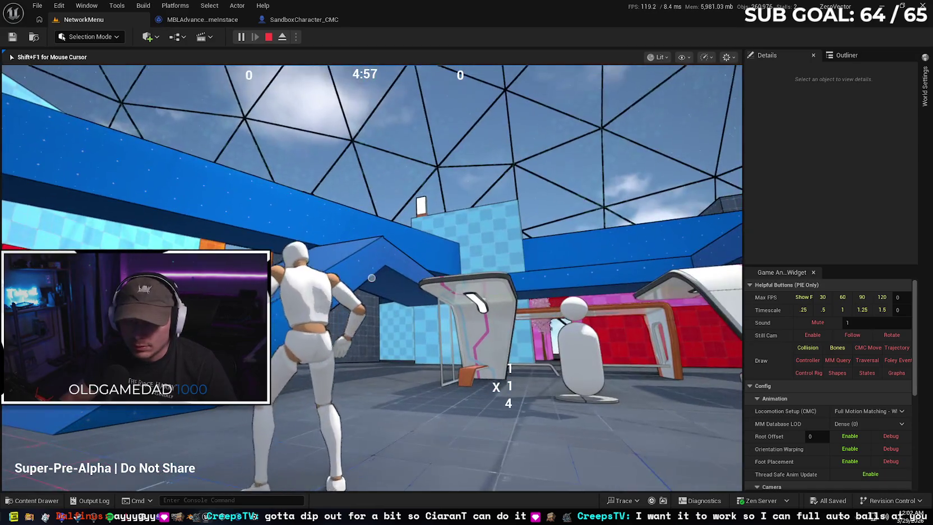
Stop Play-In-Editor, relaunch as Standalone Game, then bring up Gemini's reply
key(Escape)
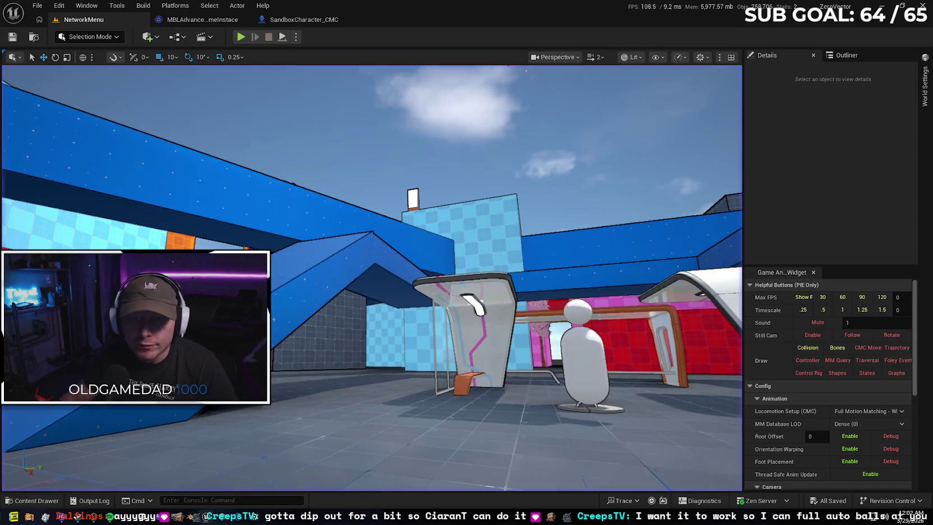
click(296, 36)
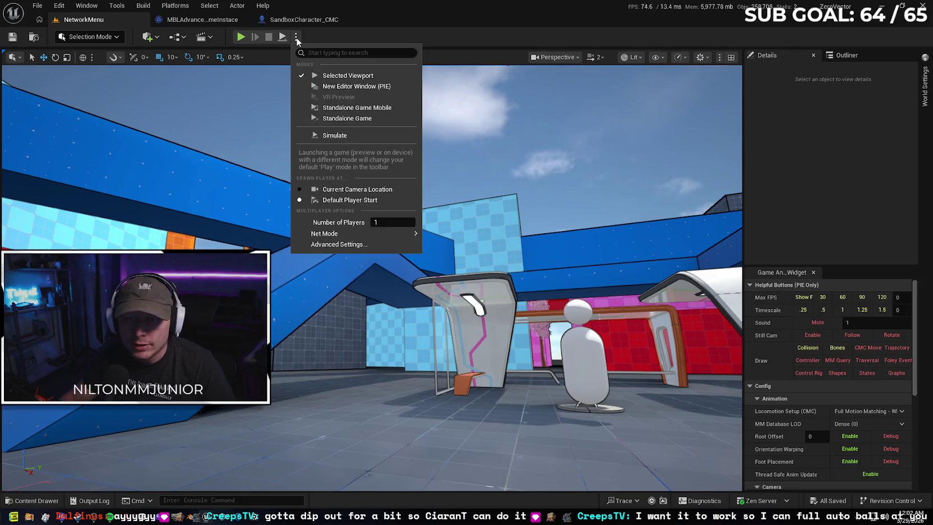
click(348, 119)
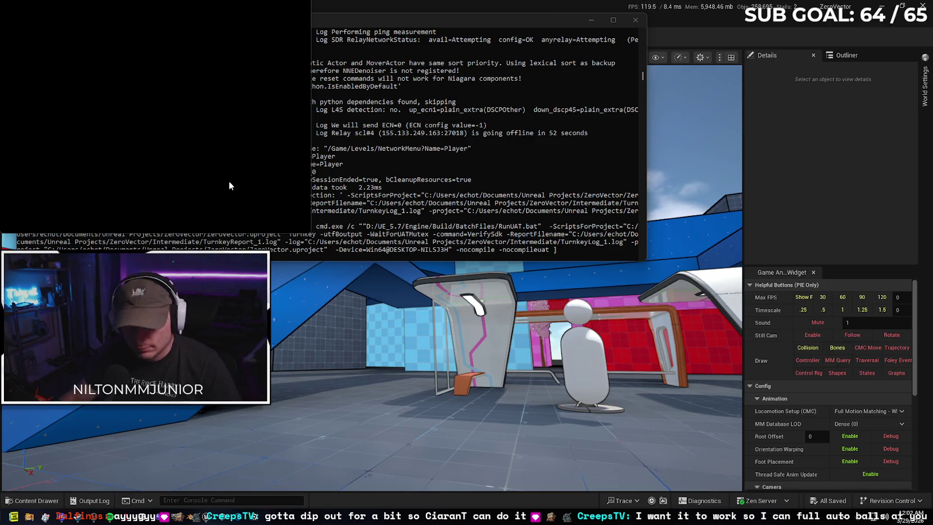
key(alt+Tab)
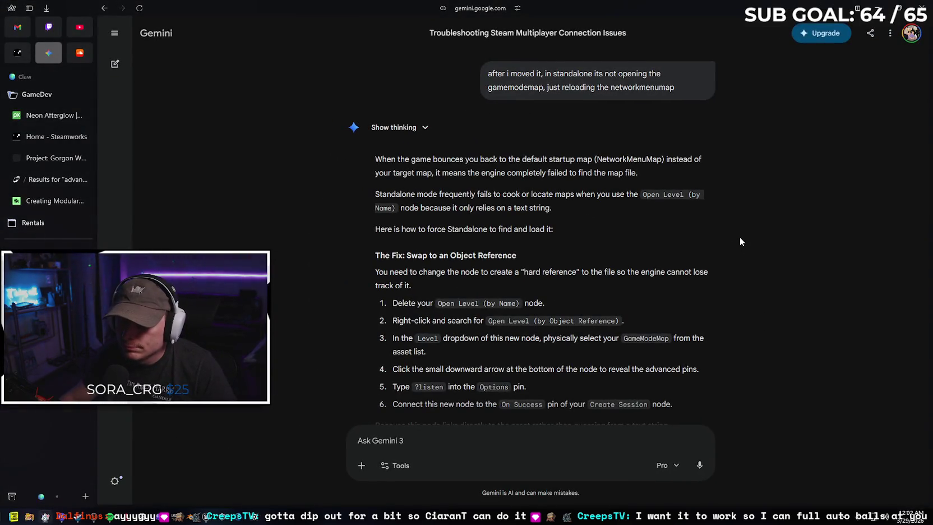
Read Gemini's advice to use Open Level (by Object Reference), then return to the Standalone game
scroll(740, 237, down, 1)
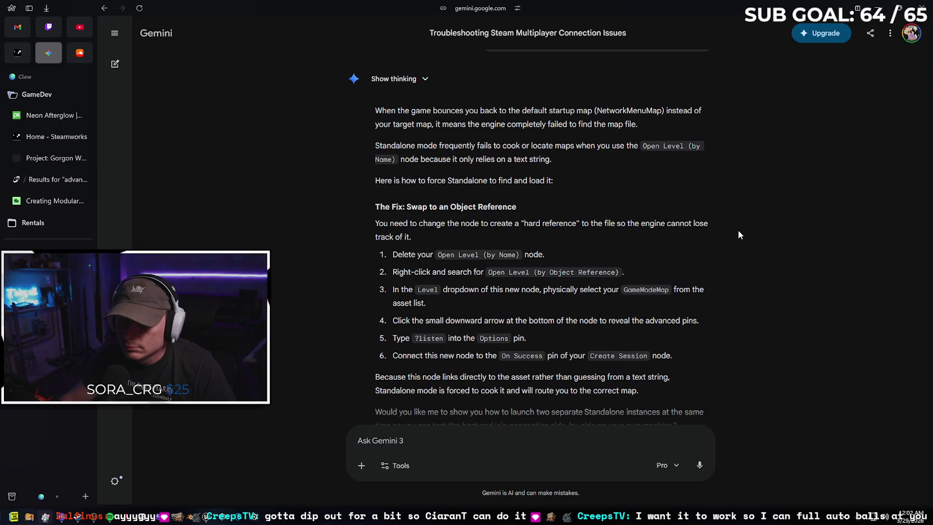
scroll(739, 231, down, 1)
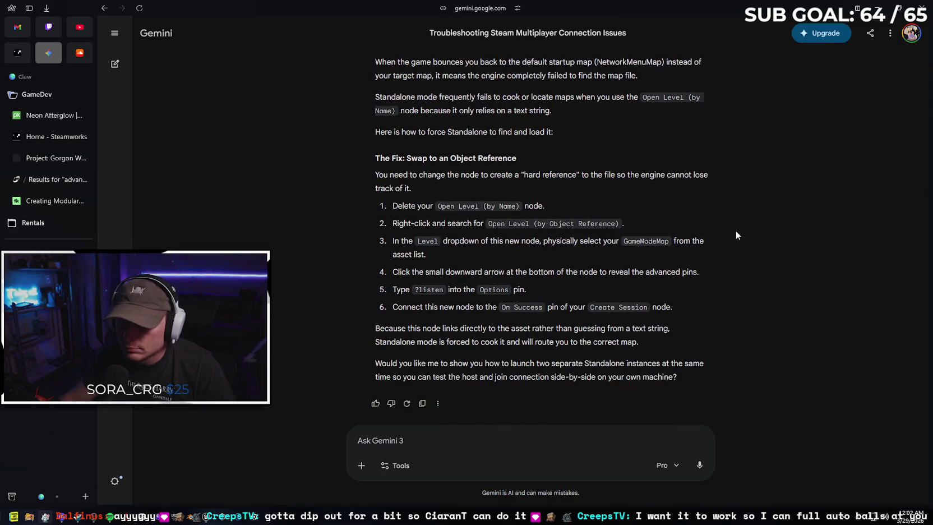
scroll(709, 157, down, 1)
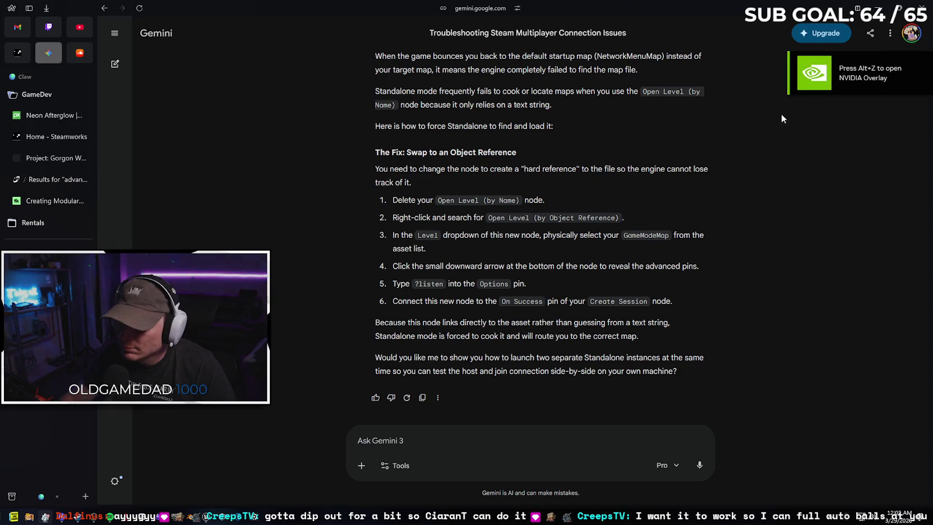
key(alt+Tab)
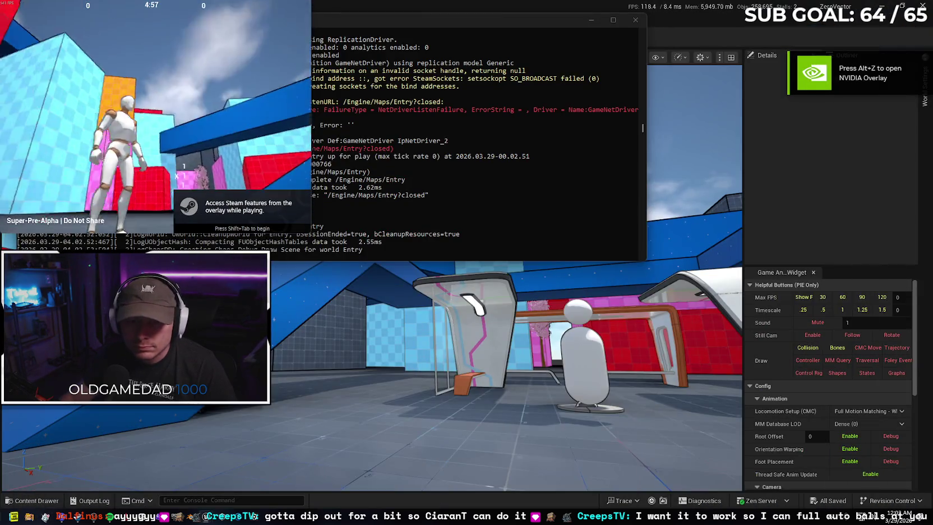
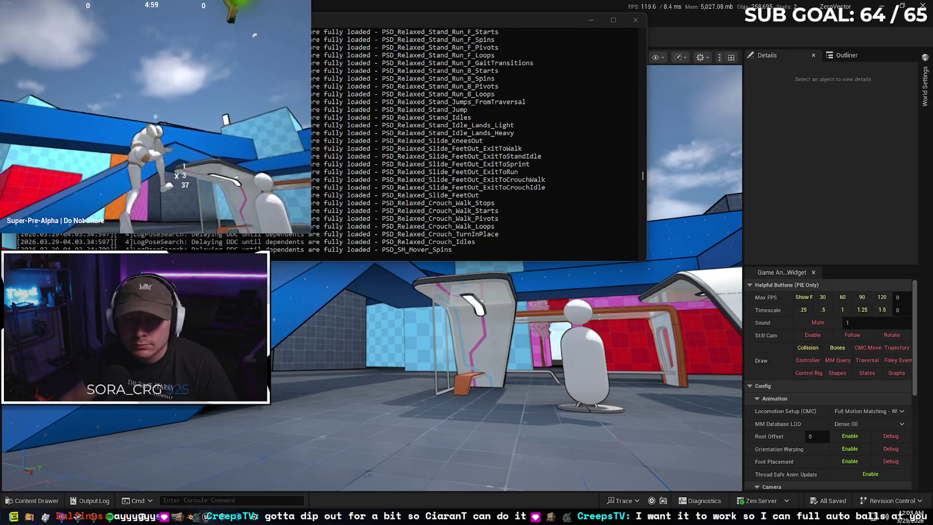
Copy the red 'LoadMap failed to Listen' error line from the UnrealEditor.exe console log
key(super)
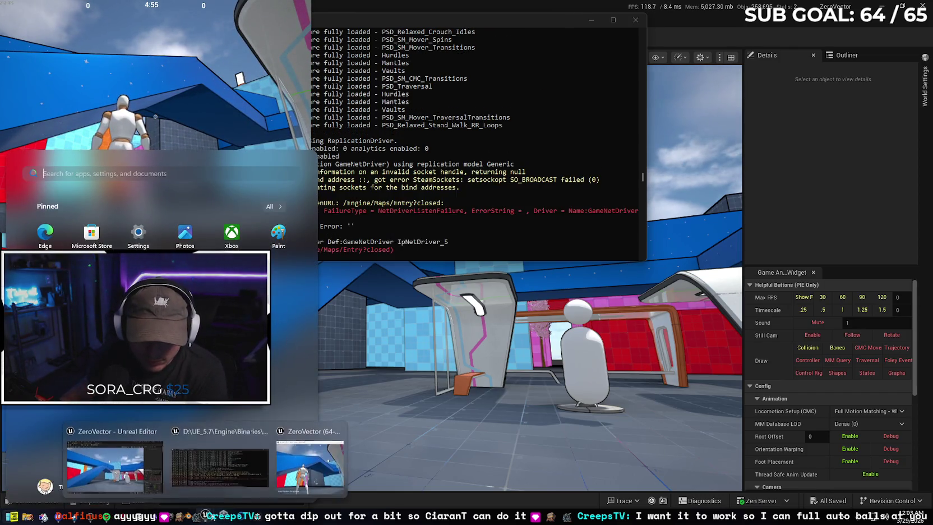
mouse_move(206, 501)
click(219, 466)
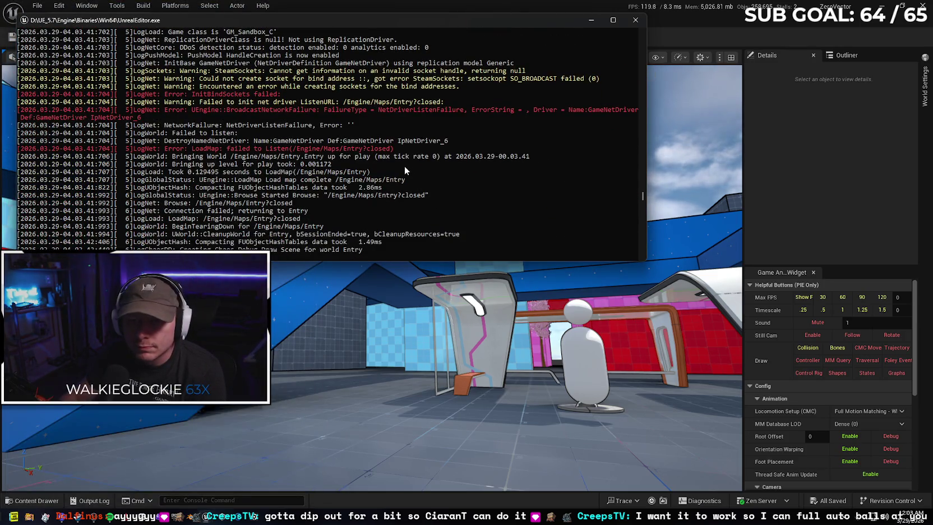
scroll(392, 173, up, 1)
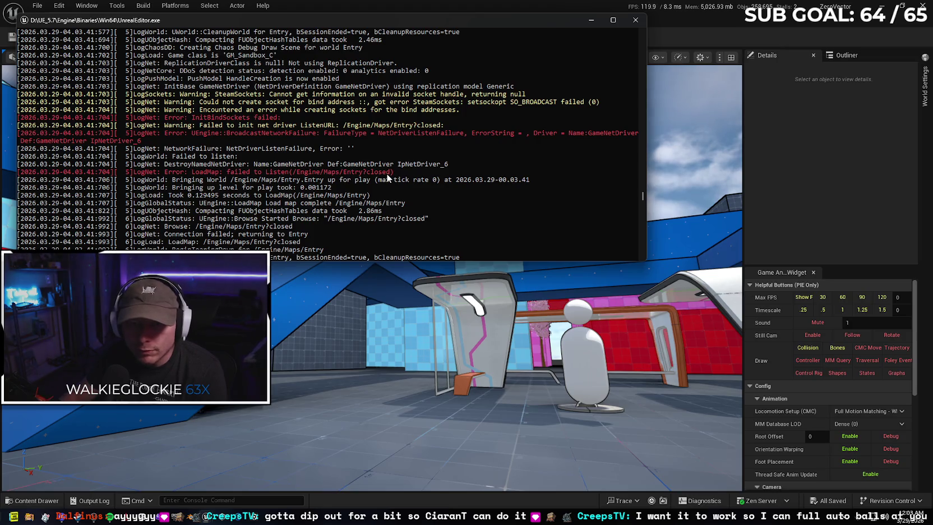
drag(396, 172, 20, 175)
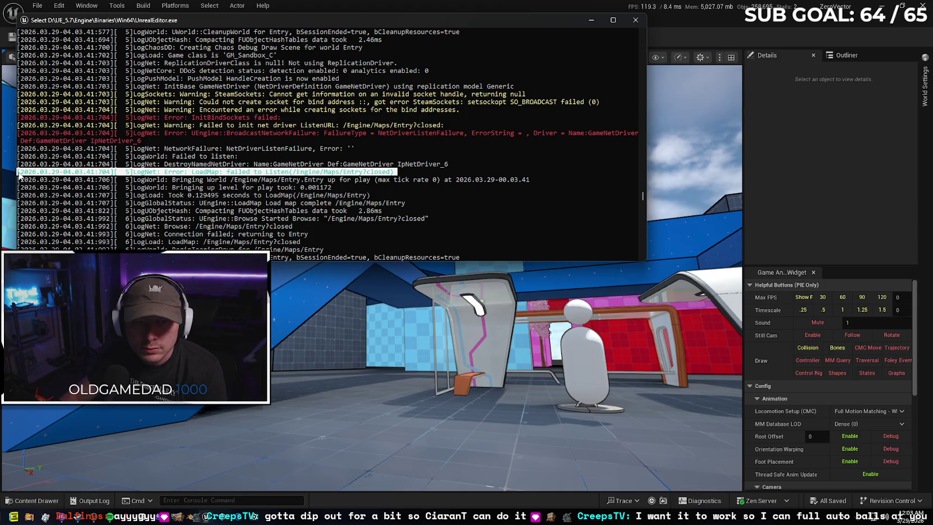
key(ctrl+c)
drag(398, 172, 17, 177)
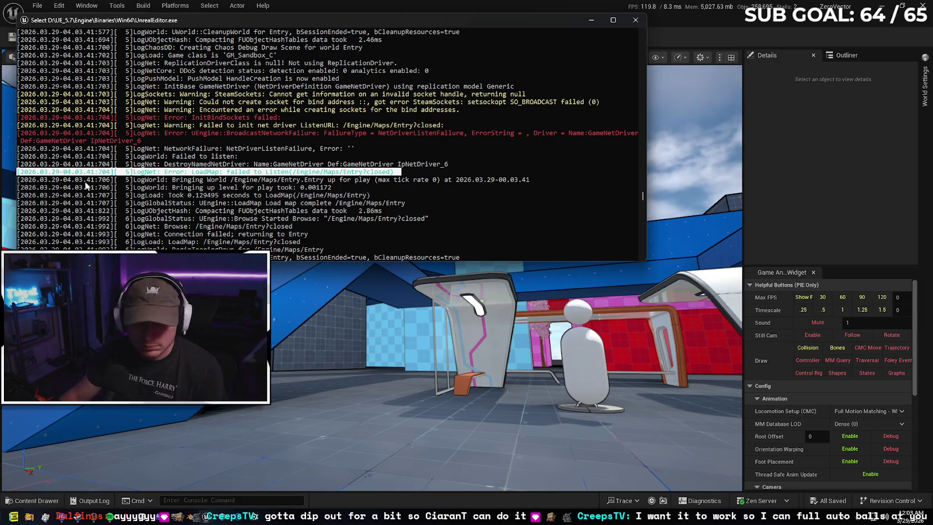
key(ctrl+c)
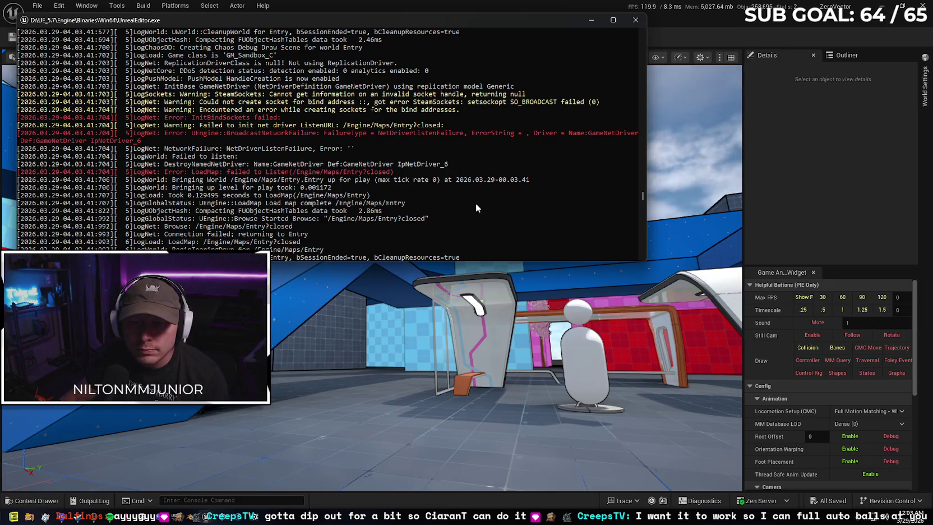
Close the engine's console log window
scroll(477, 206, down, 15)
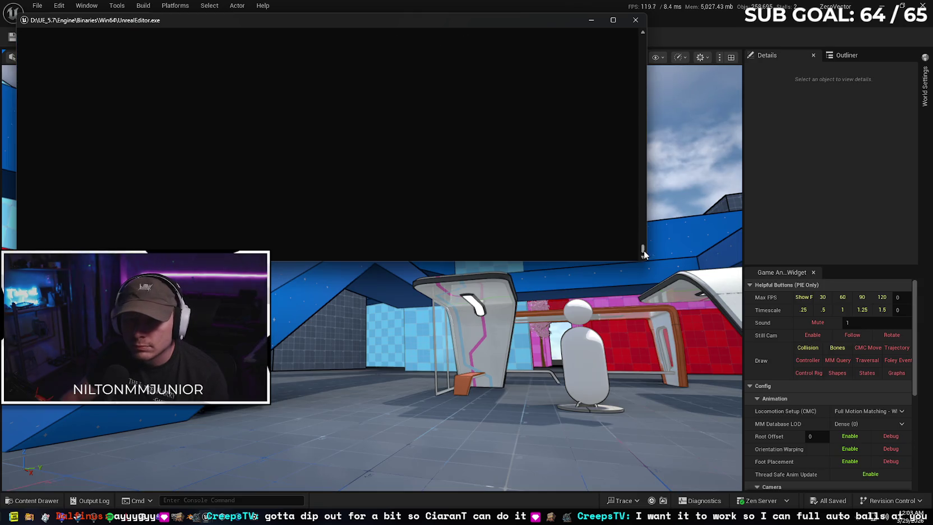
scroll(634, 194, up, 5)
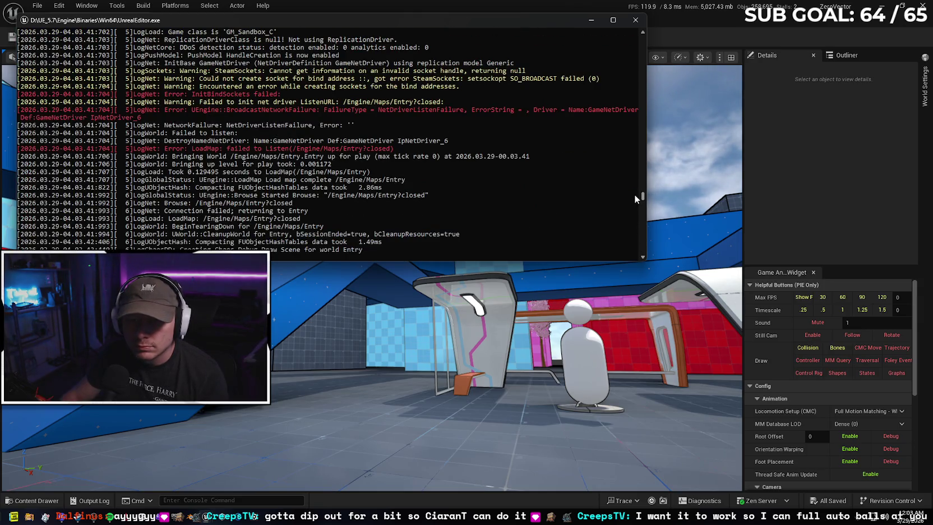
scroll(585, 205, down, 2)
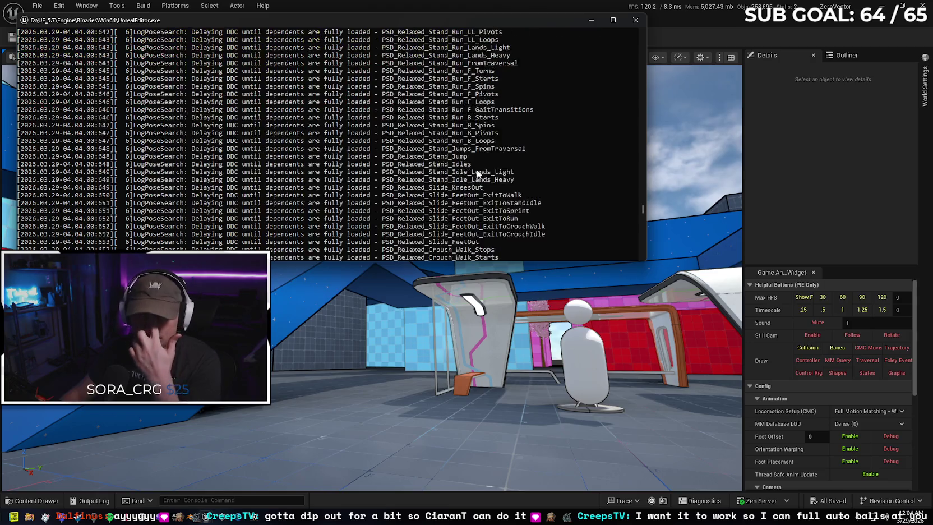
click(635, 20)
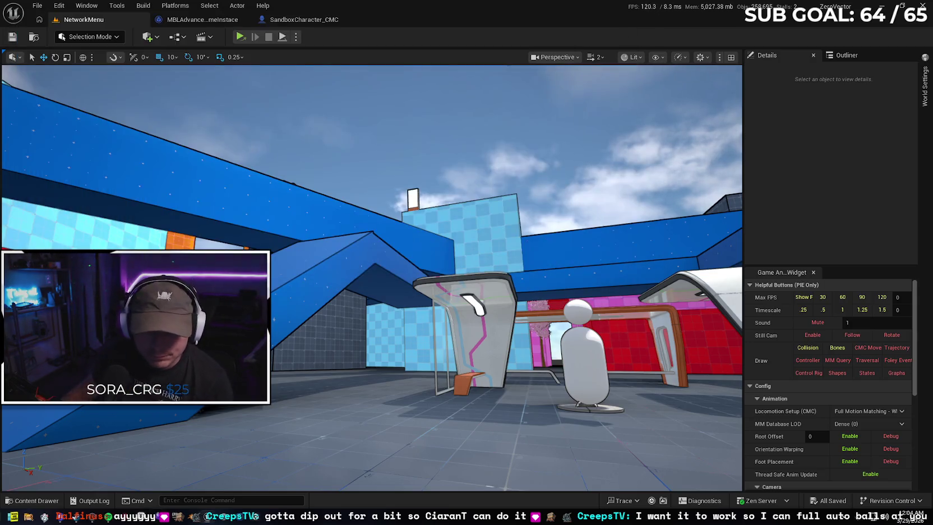
Send Gemini 'it works in editor. the cmd running behind standalone gave this' with the pasted LoadMap error
mouse_move(60, 517)
click(66, 499)
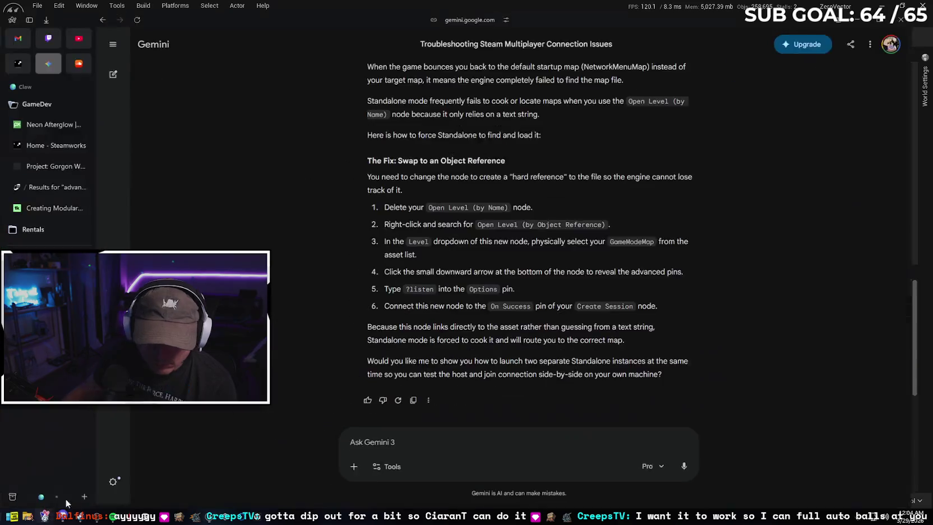
click(447, 444)
text(it)
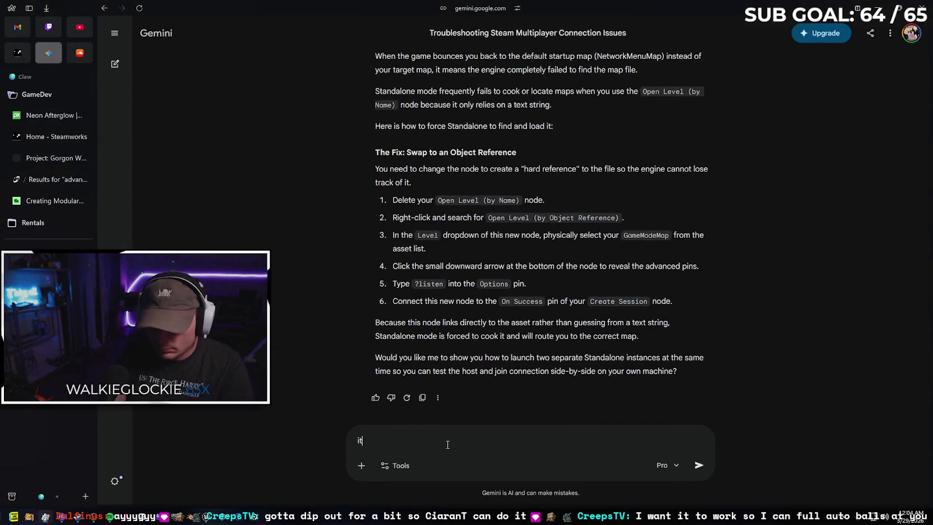
text( works in)
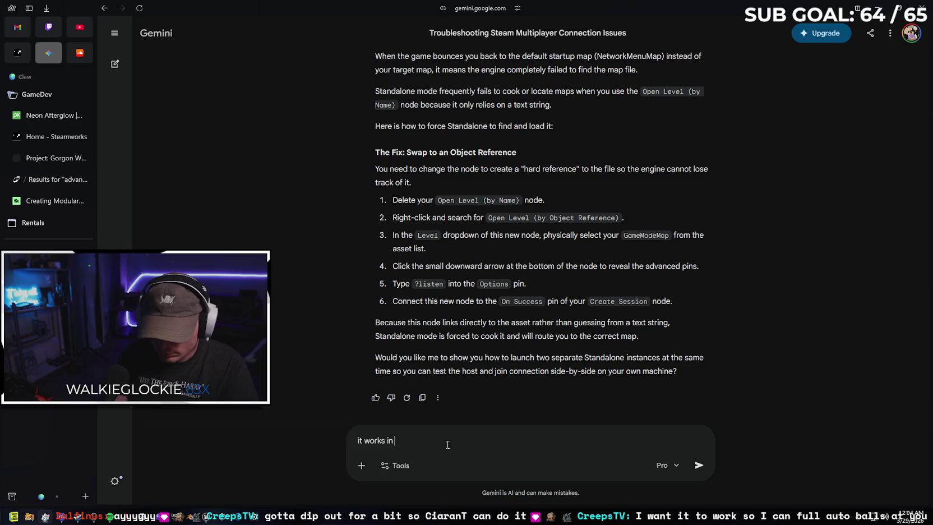
text( editor. the cmd running behind standalone gave this)
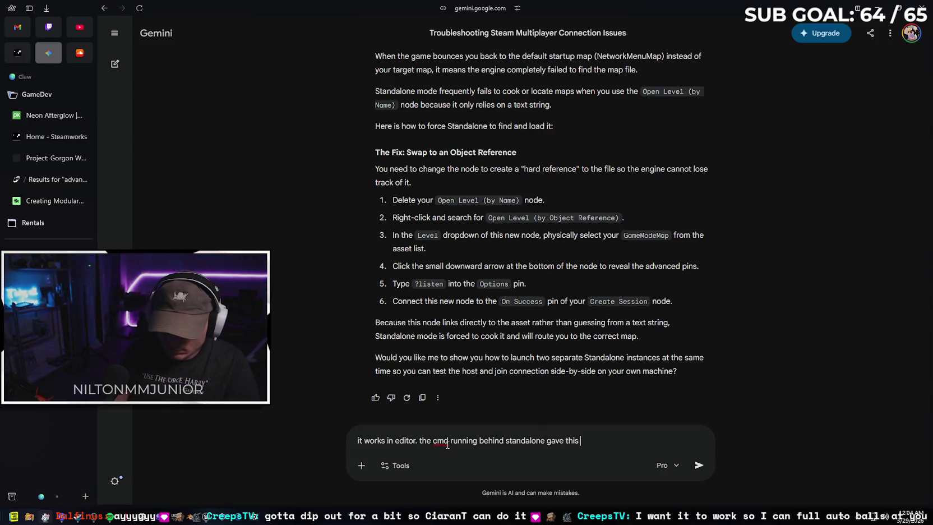
key(ctrl+v)
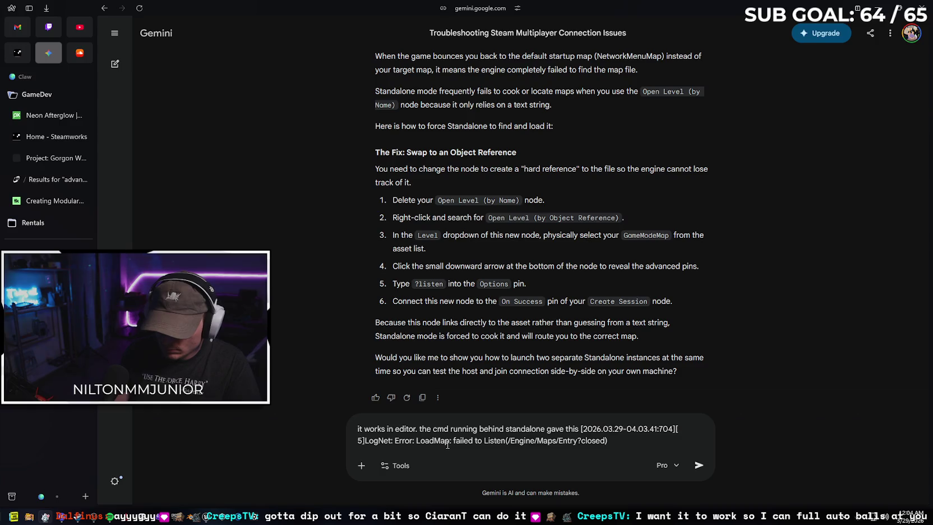
key(Return)
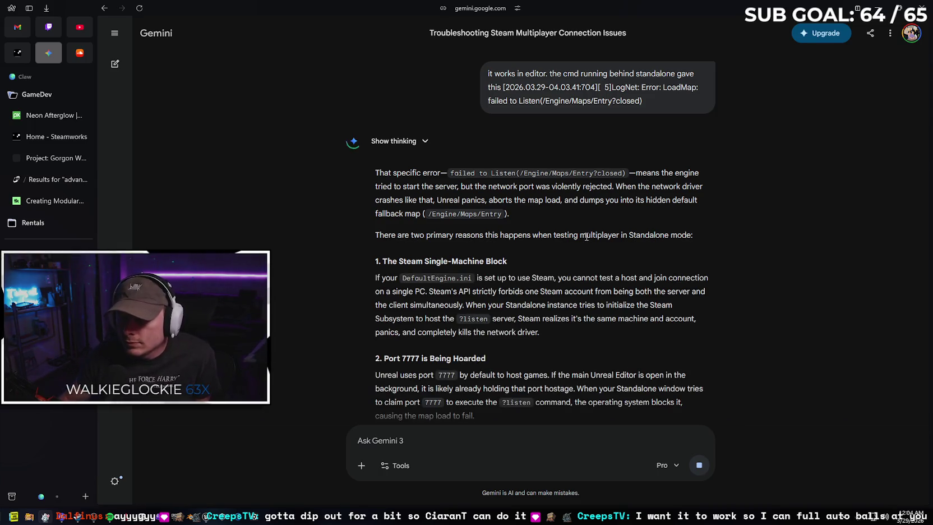
Read Gemini's fix recommending DefaultPlatformService=Null for local testing, then return to Unreal Editor
scroll(555, 207, down, 1)
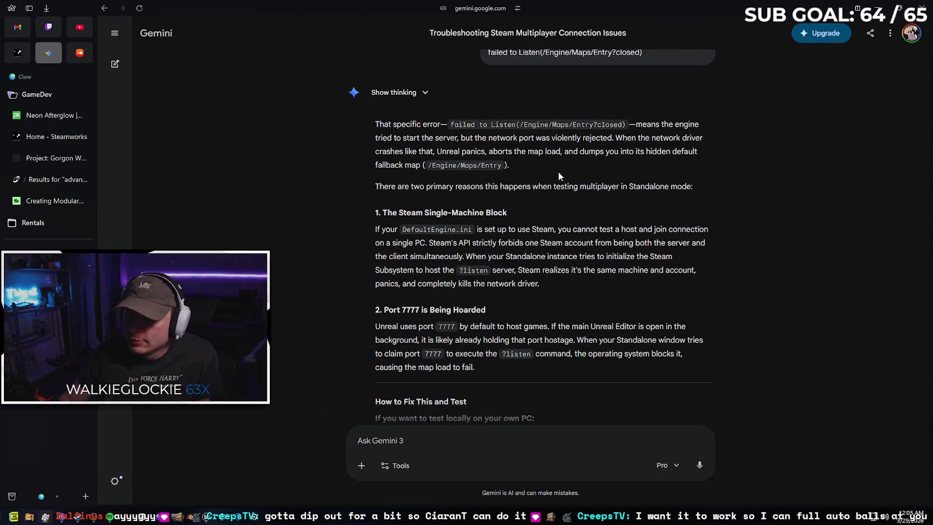
scroll(557, 172, down, 1)
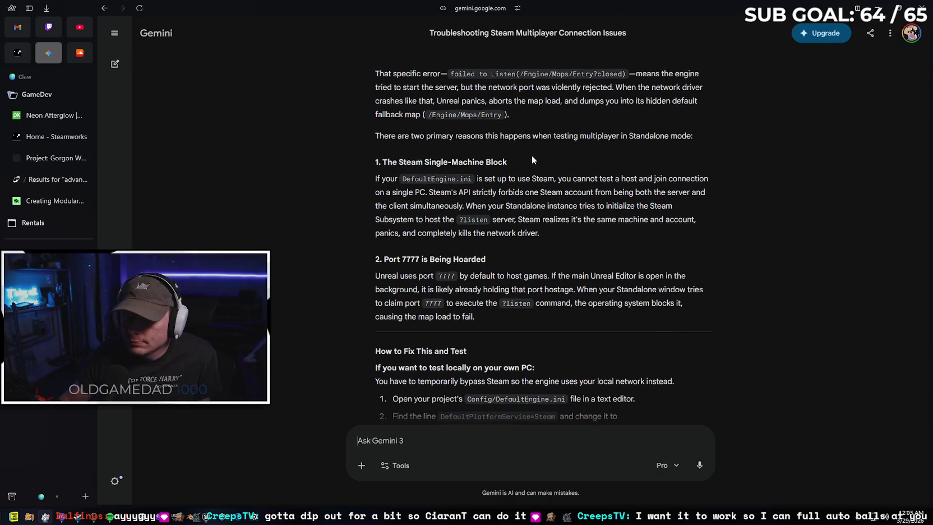
scroll(532, 156, down, 1)
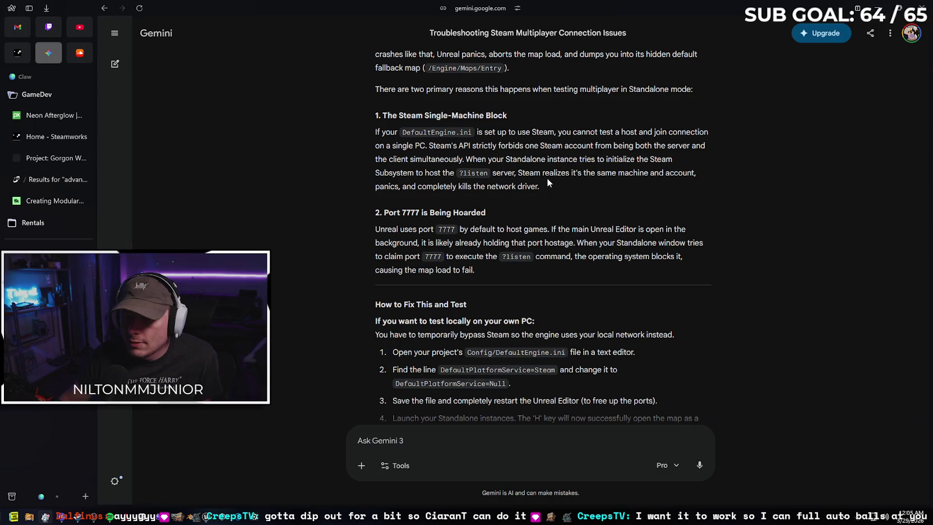
scroll(530, 180, down, 1)
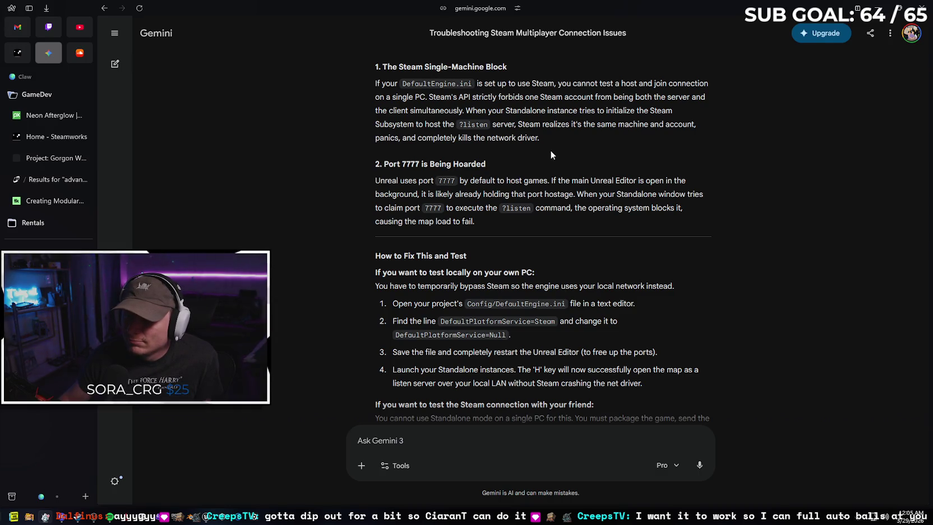
scroll(530, 152, down, 1)
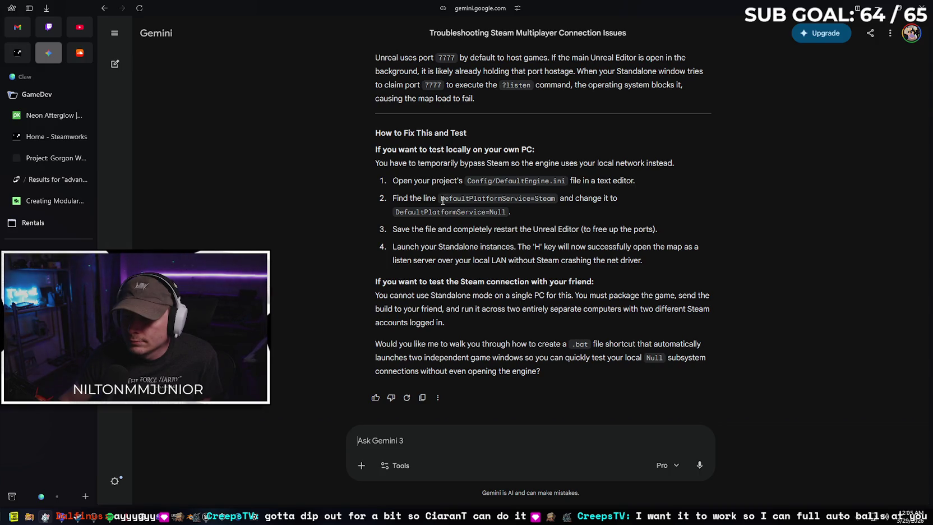
key(alt+Tab)
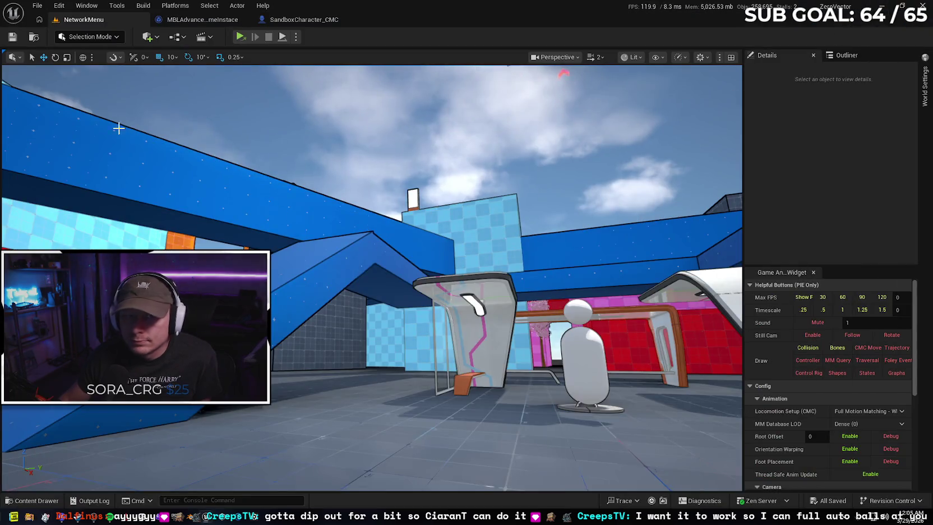
Close the SandboxCharacter_CMC blueprint and go back to the NetworkMenu level view
drag(403, 203, 376, 132)
click(201, 19)
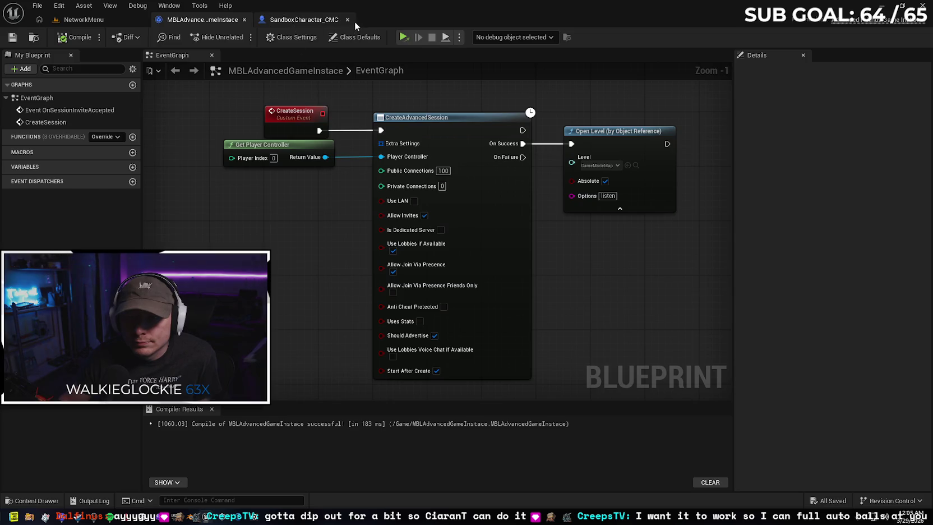
click(343, 20)
click(348, 20)
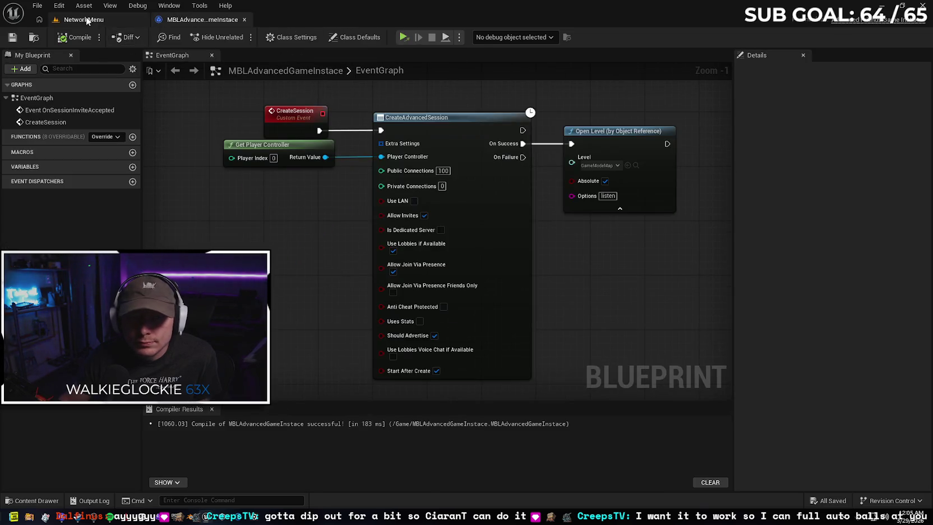
click(86, 19)
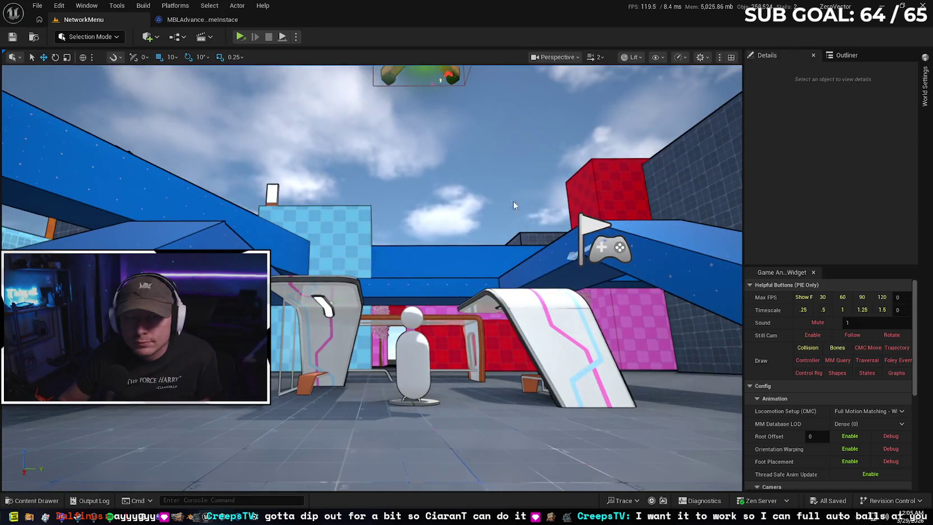
Package the project for Windows via Platforms and confirm the output folder
click(143, 6)
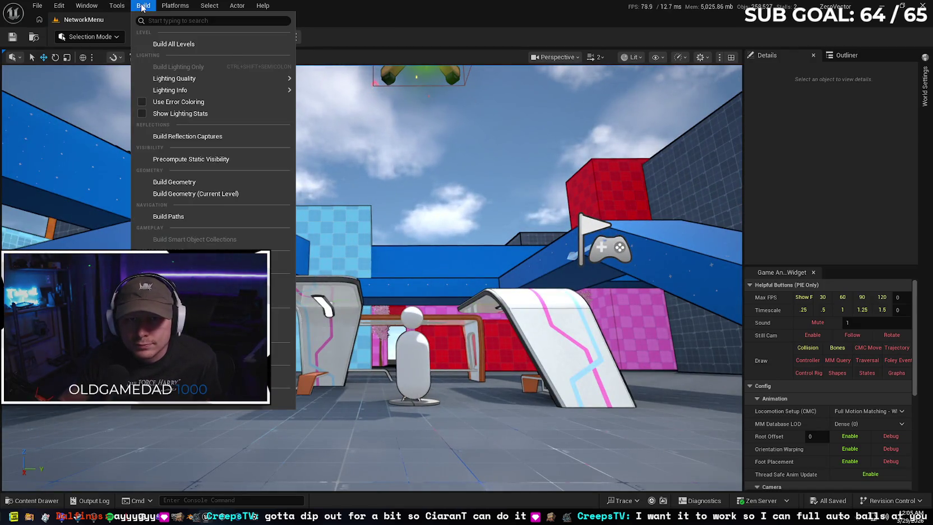
mouse_move(216, 78)
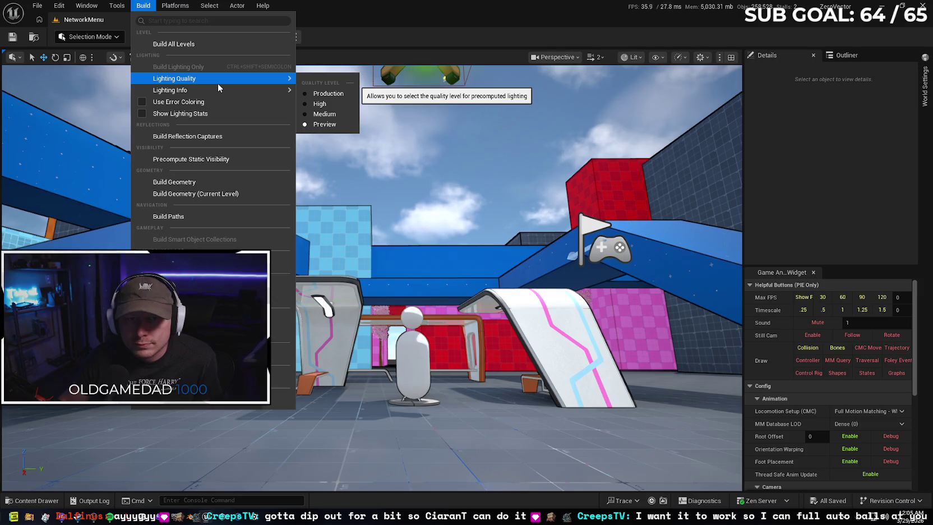
key(Escape)
click(175, 5)
mouse_move(236, 86)
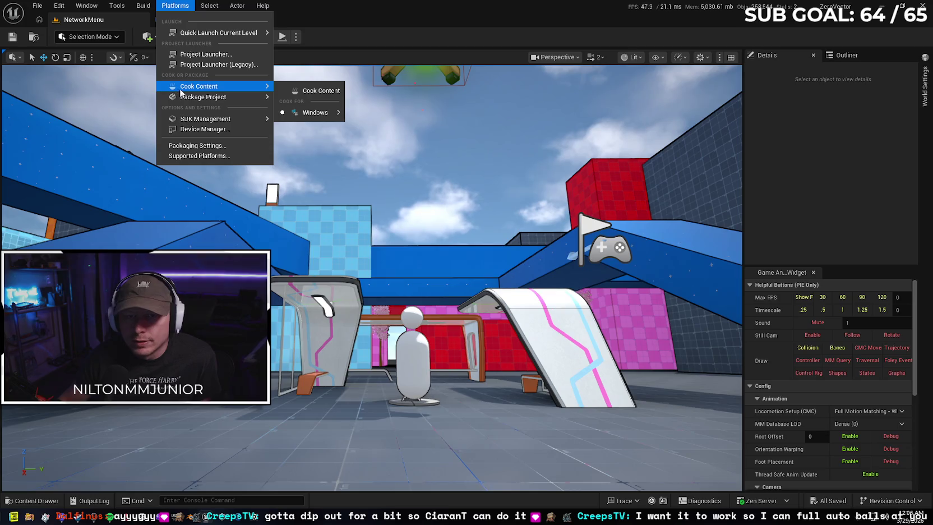
click(322, 101)
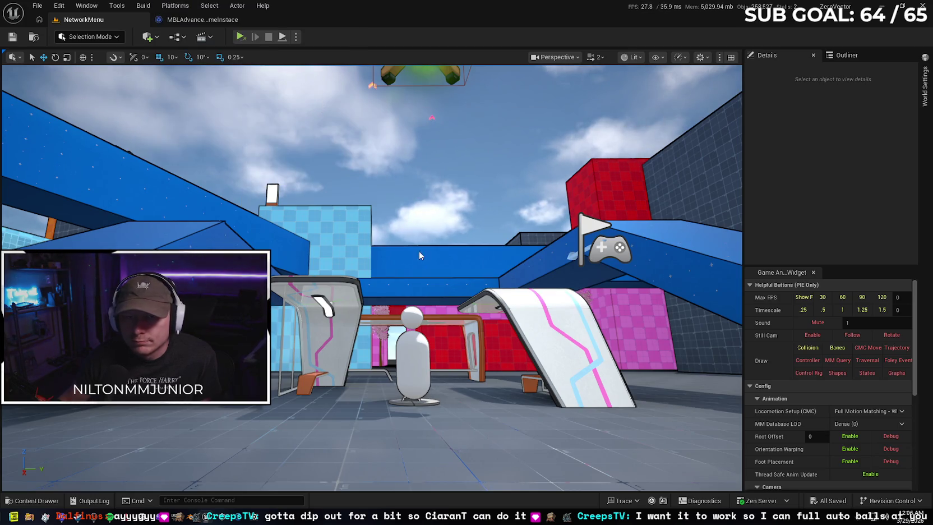
click(497, 452)
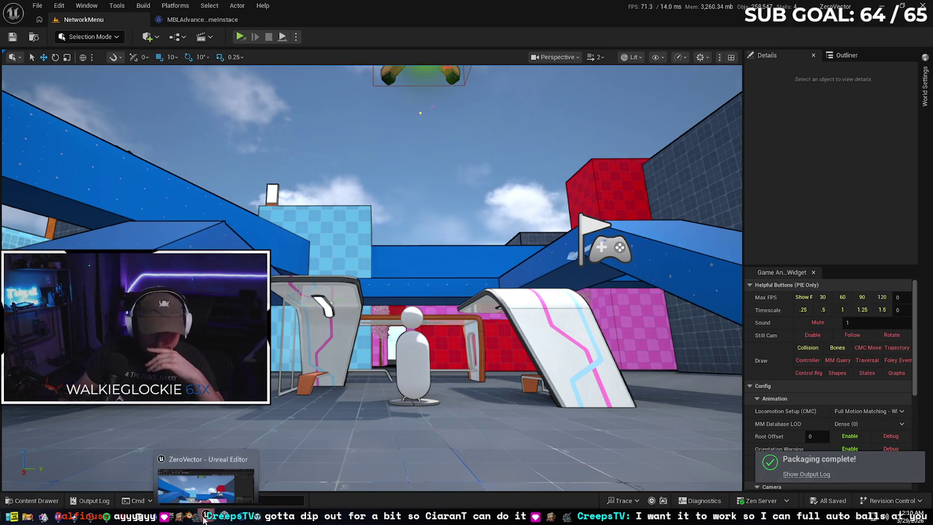
After packaging completes, bring up a File Explorer window with Win+E
key(super+e)
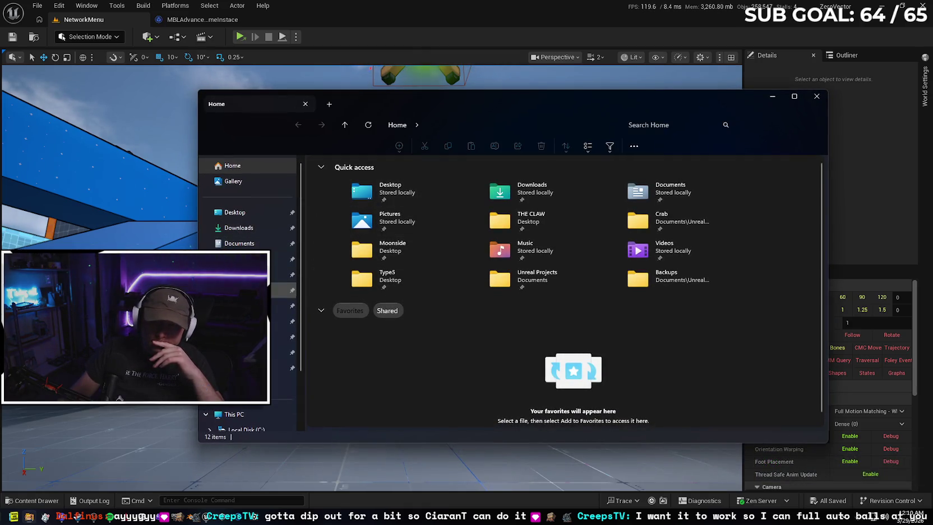
Launch ZeroVector.exe from the packaged build folder C:\Builds\MBL\Windows
scroll(236, 247, down, 2)
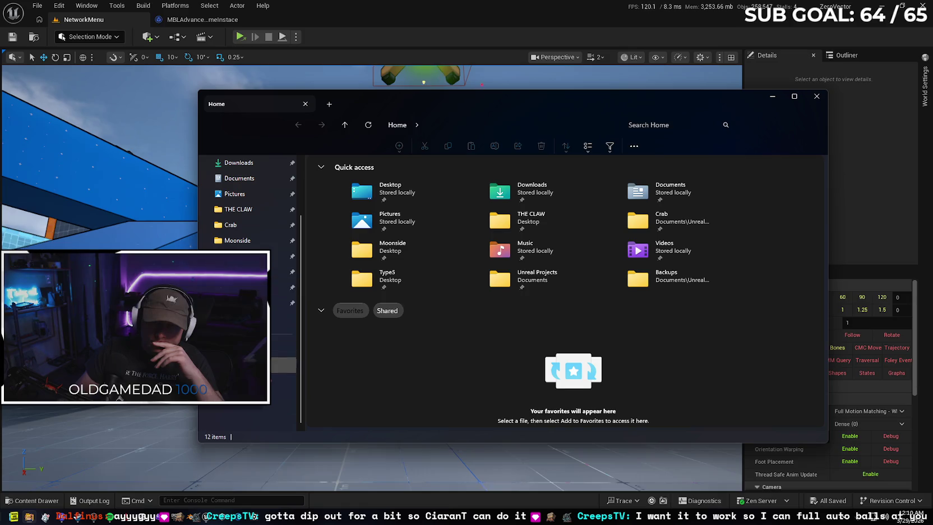
click(247, 366)
double_click(350, 213)
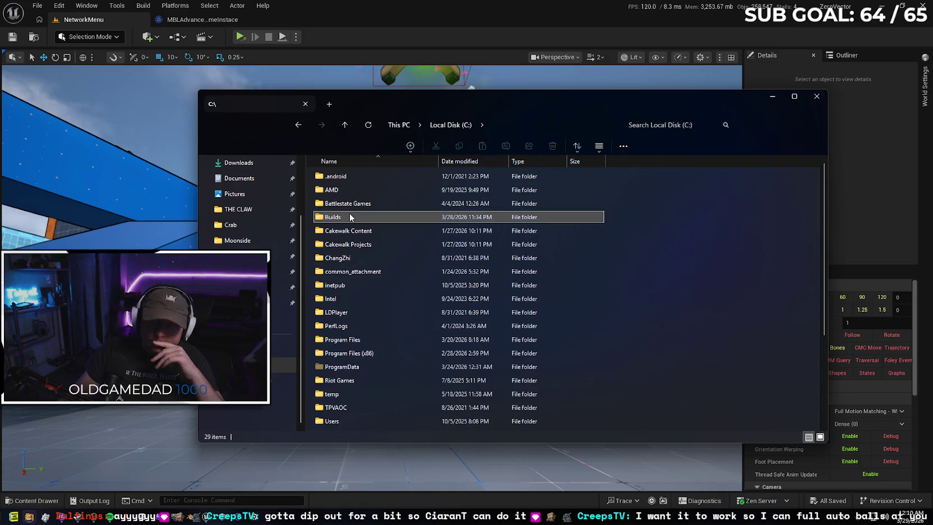
double_click(365, 179)
double_click(364, 179)
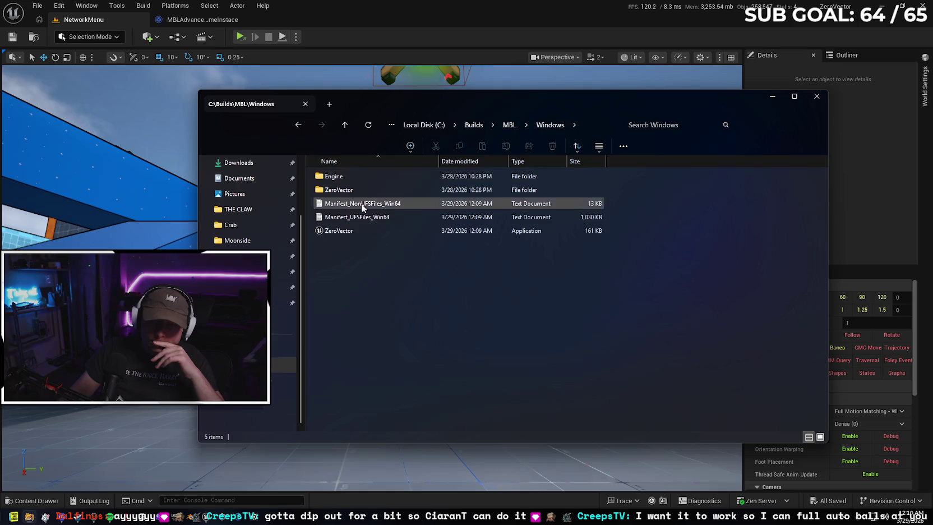
double_click(361, 230)
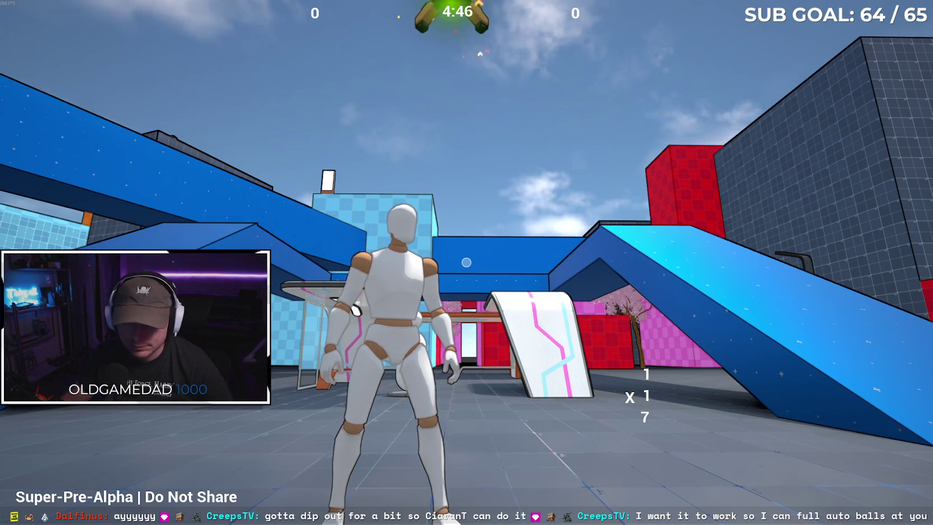
Let the packaged game load into the arena match, then bring up the Start menu
key(super)
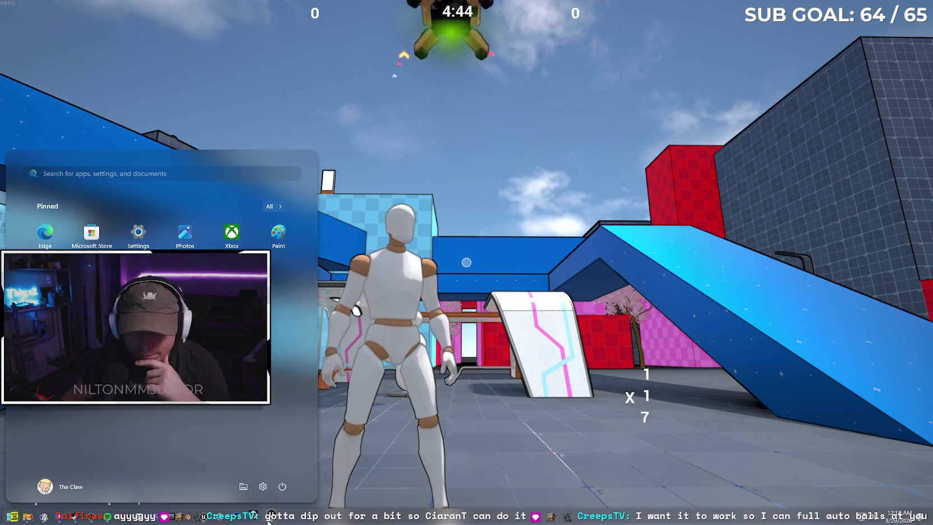
Switch to the Windows build folder, select ZeroVector, then return to the Unreal Editor's File menu
mouse_move(269, 518)
click(300, 477)
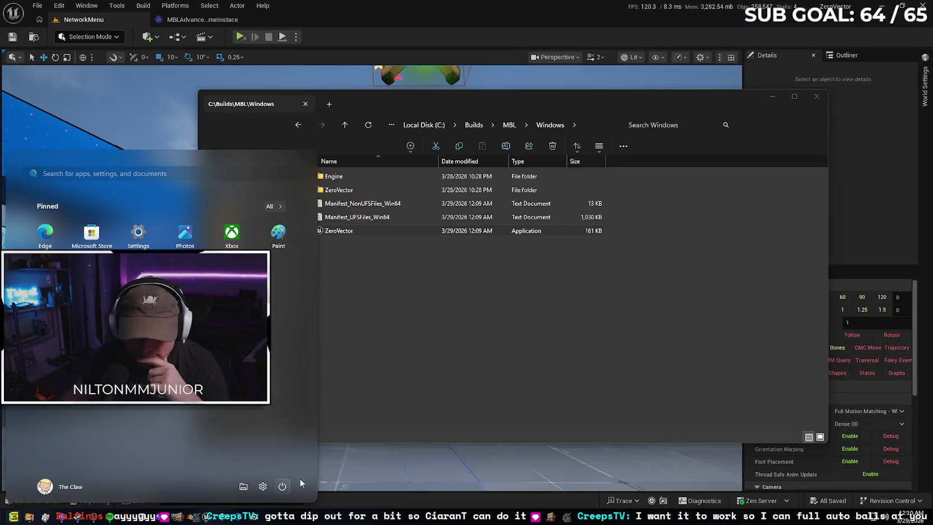
click(523, 345)
click(408, 230)
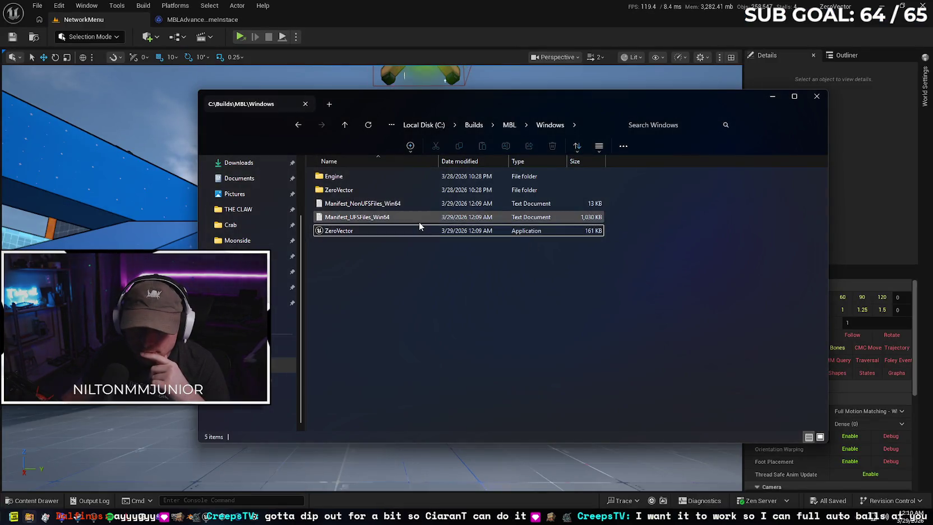
click(434, 20)
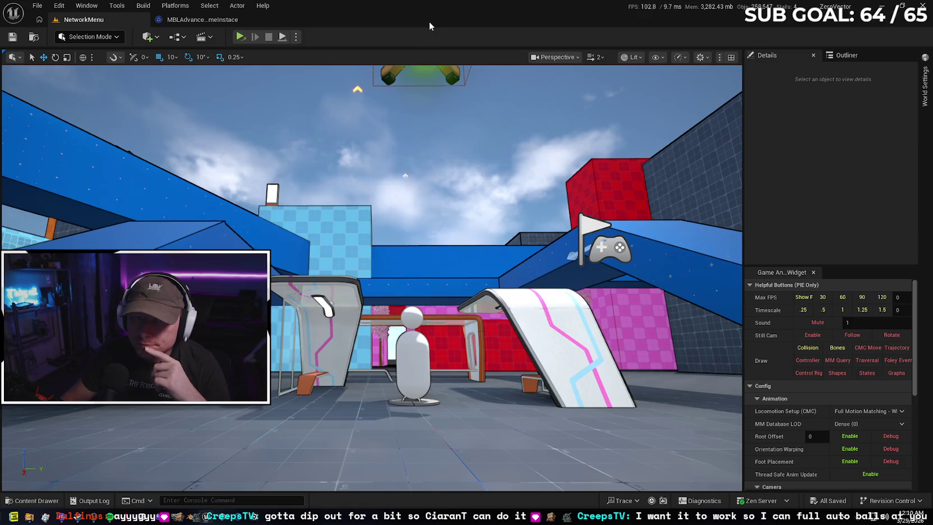
click(37, 6)
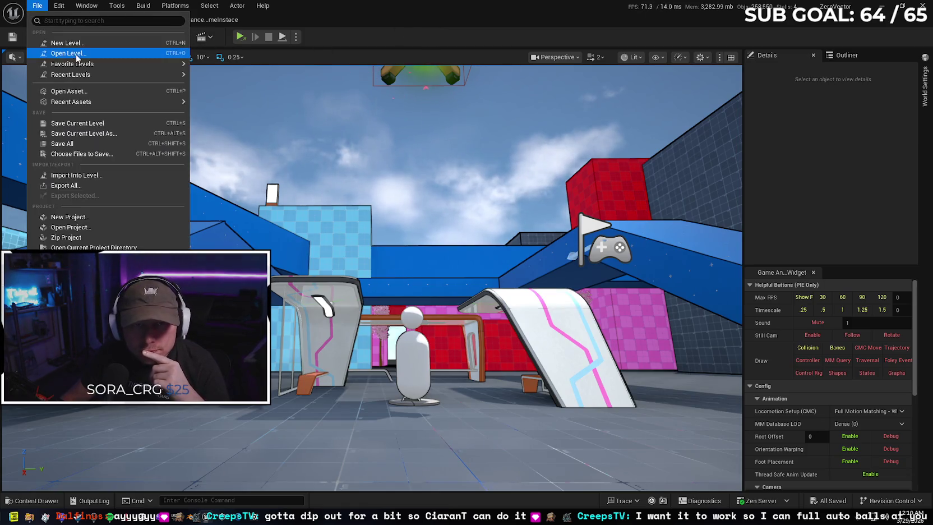
Load DefaultLevel from Recent Levels, then relaunch ZeroVector.exe from the build folder
mouse_move(101, 79)
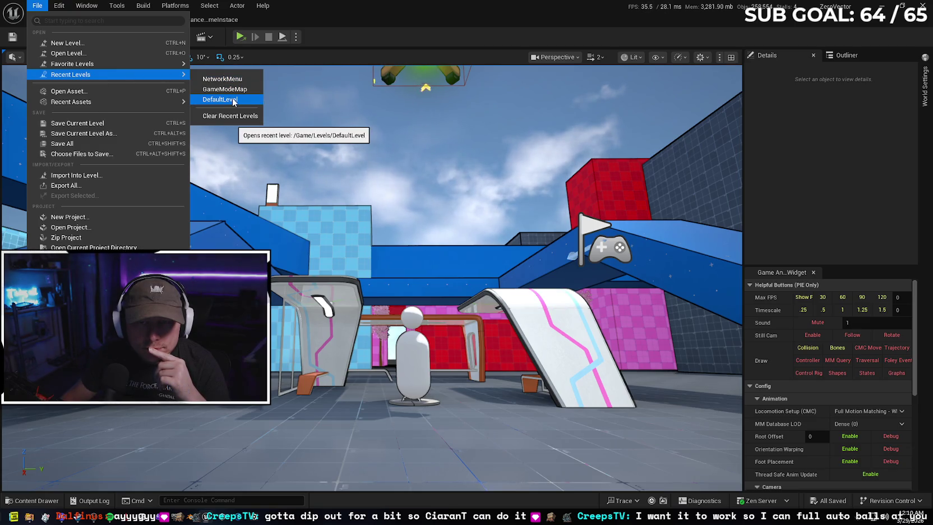
click(339, 241)
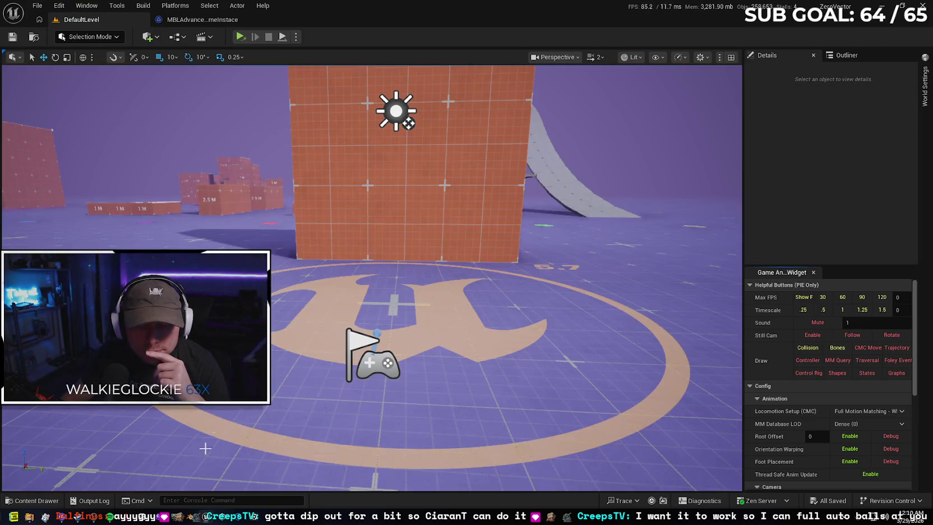
click(29, 516)
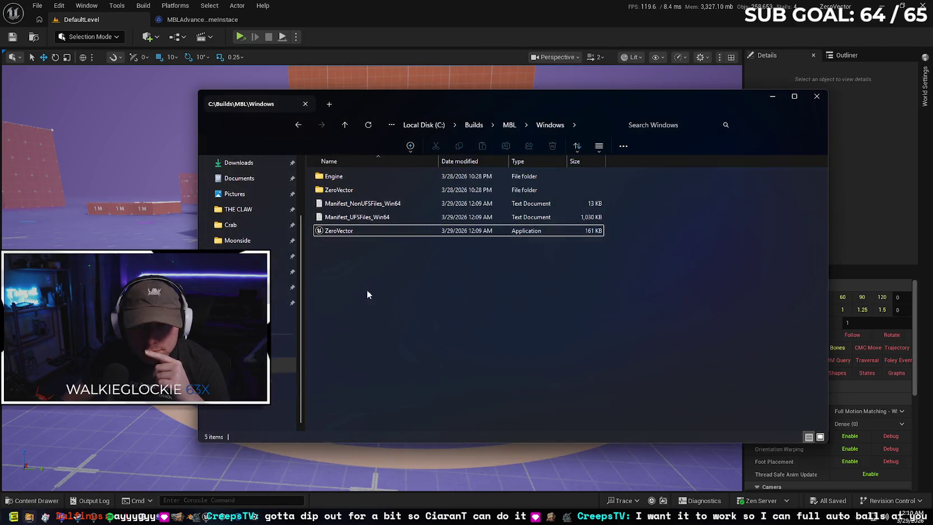
double_click(362, 231)
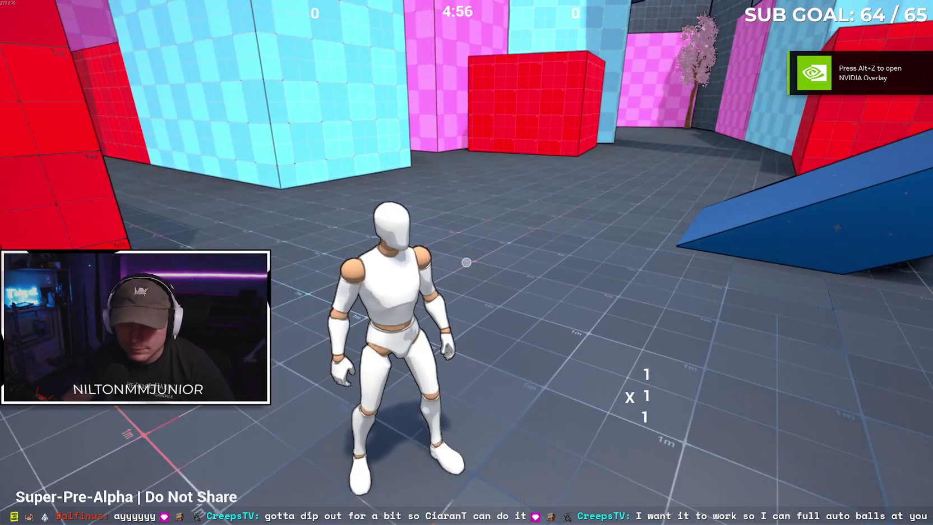
Switch between the build folder and editor, then walk the character forward in the arena
key(super)
mouse_move(271, 516)
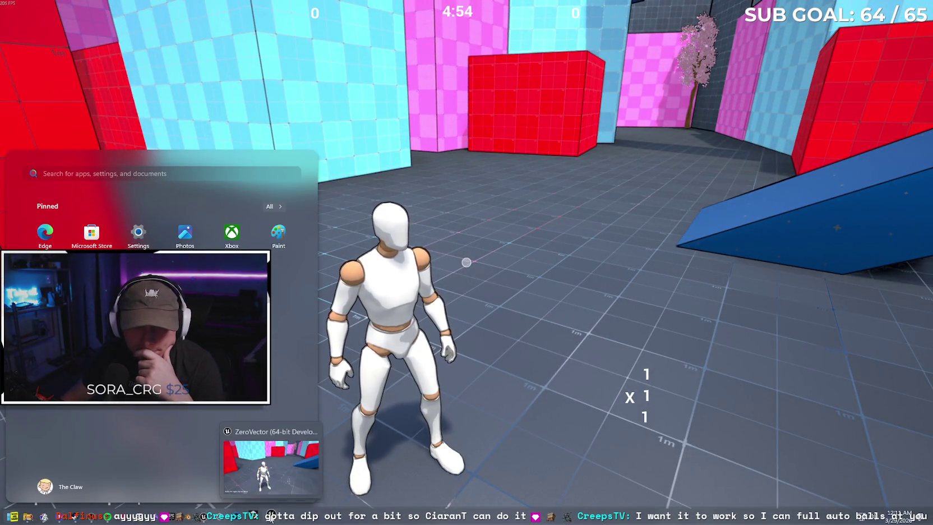
click(270, 454)
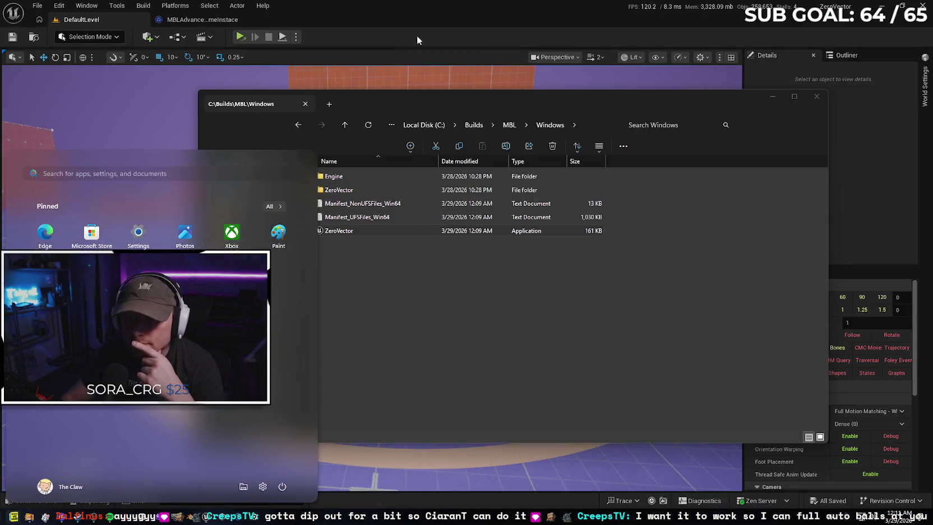
click(542, 100)
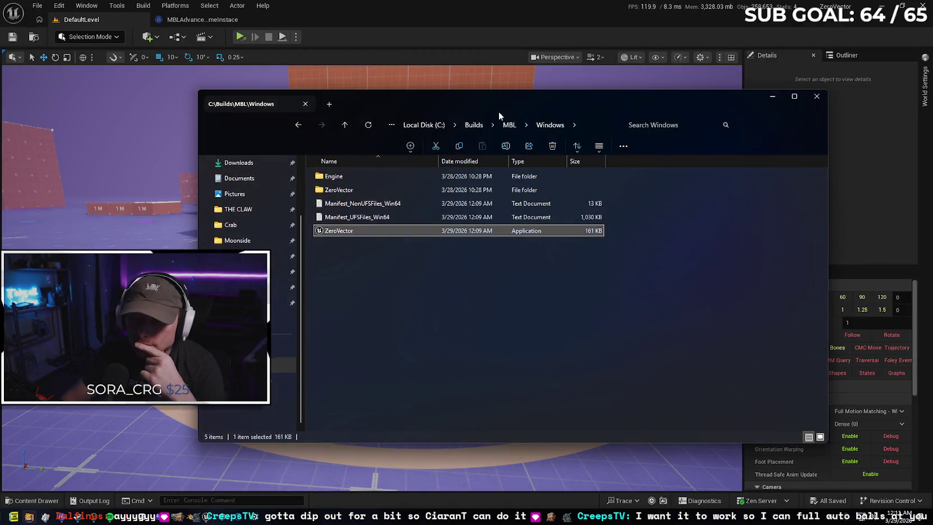
click(367, 2)
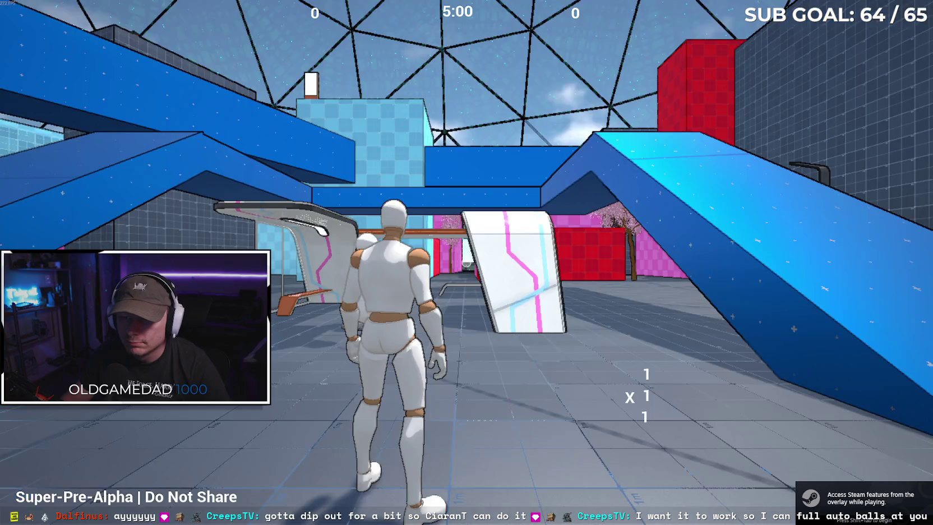
key(w)
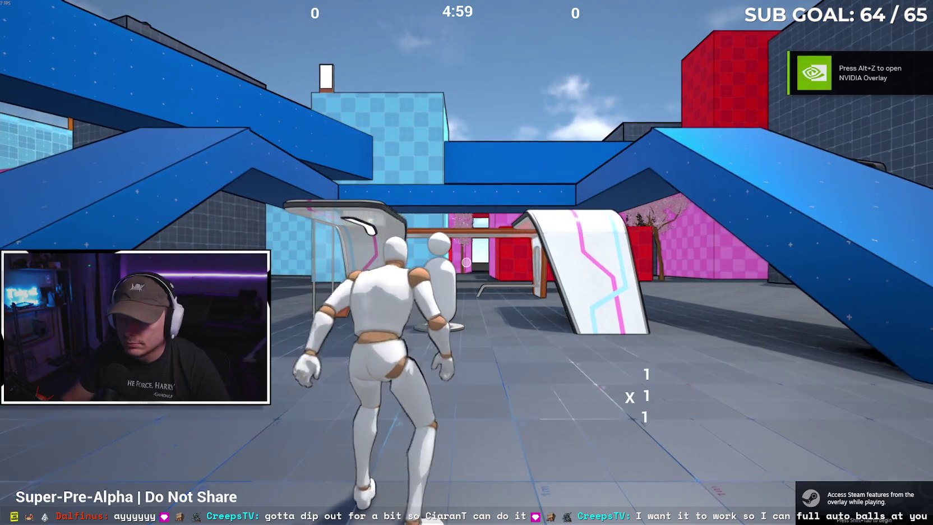
Close the ZeroVector game window and the File Explorer window
key(super)
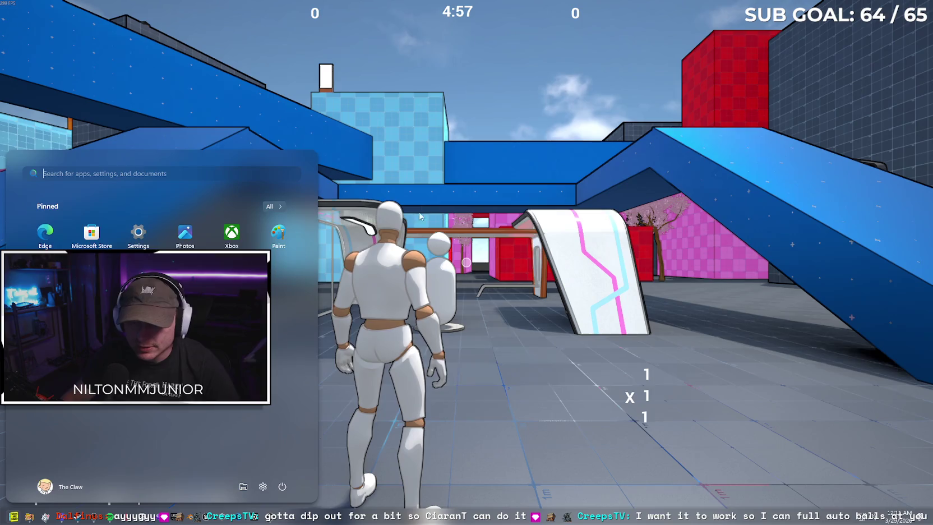
right_click(280, 520)
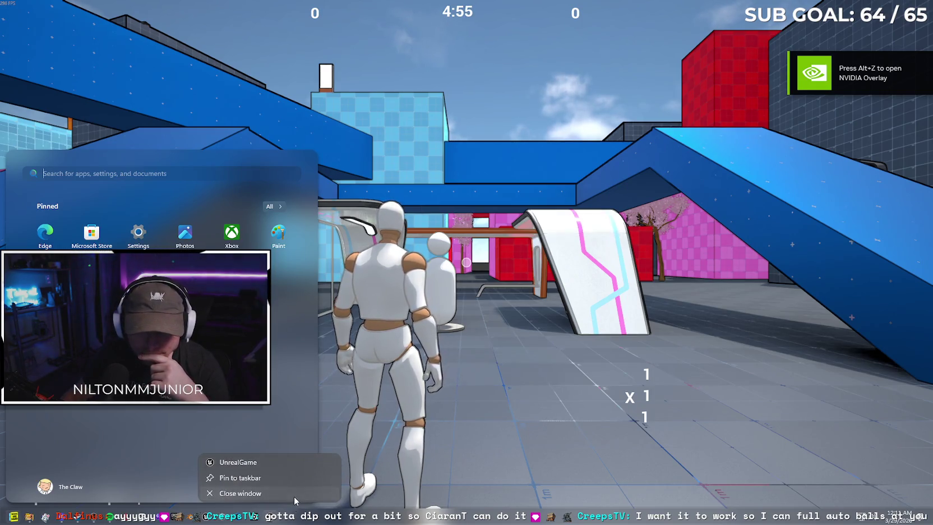
click(294, 497)
click(816, 97)
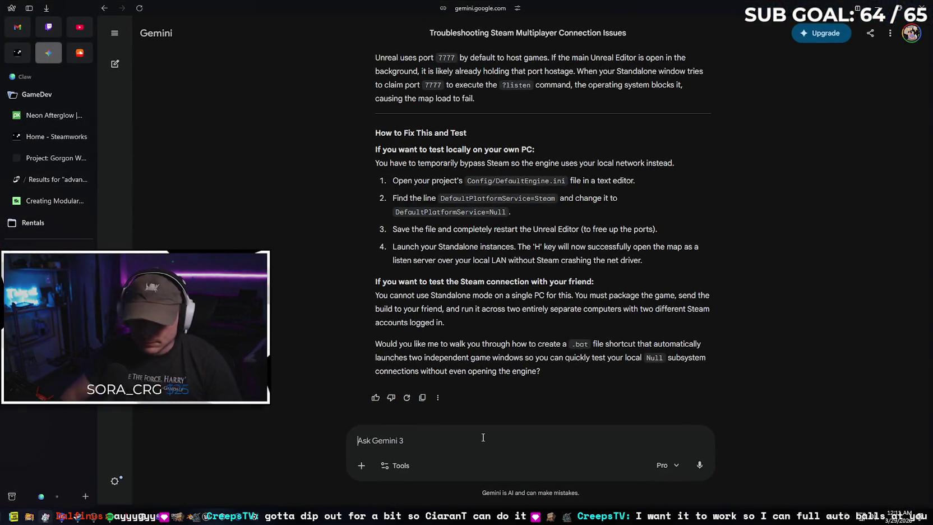
Ask Gemini why the packaged game loads the level briefly then reverts to the menu map
text(Iage )
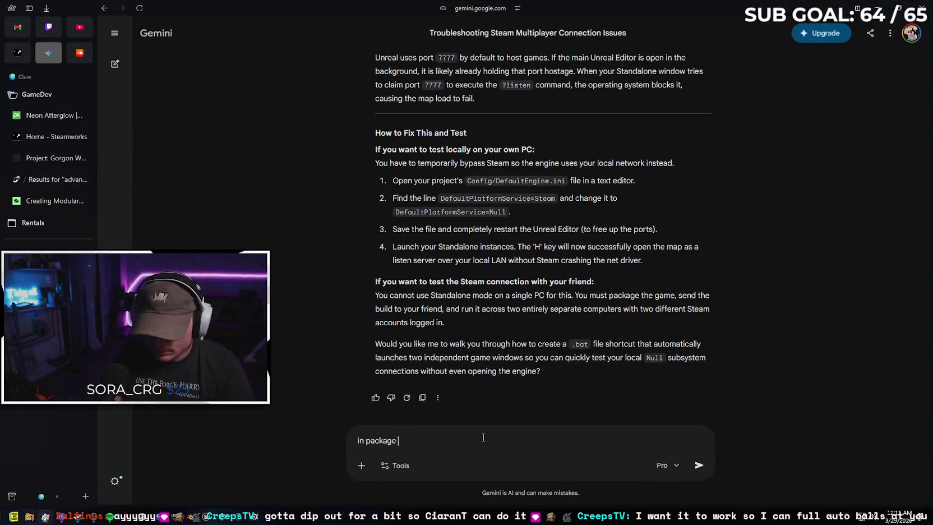
text(the level for a second then reverts m)
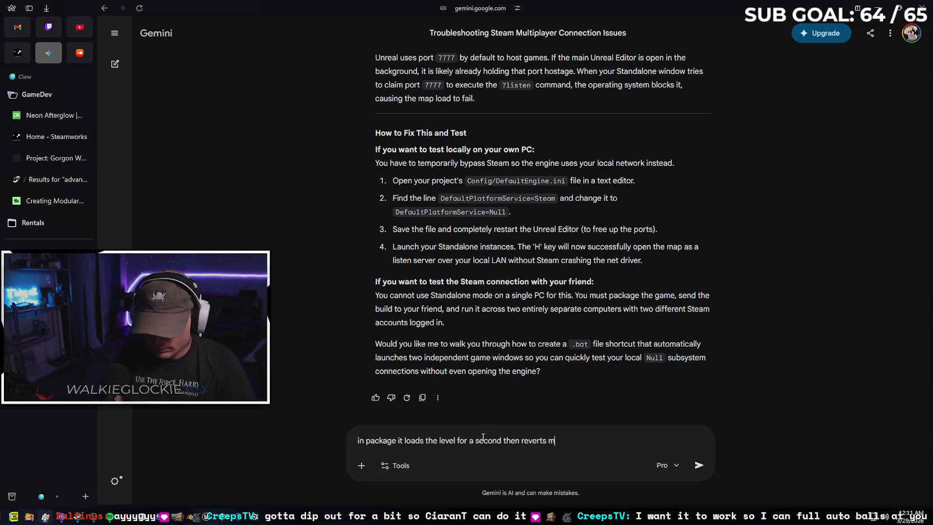
key(BackSpace)
text(back to t)
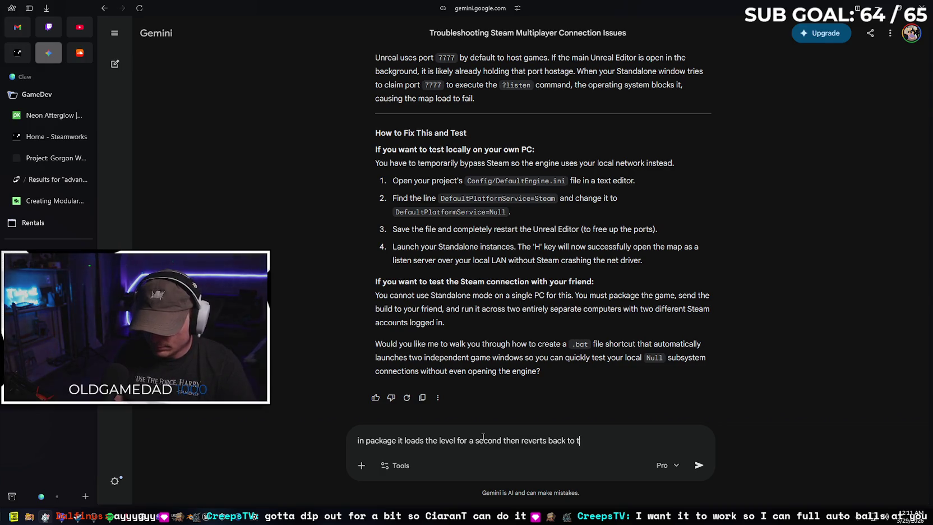
text(he menu map)
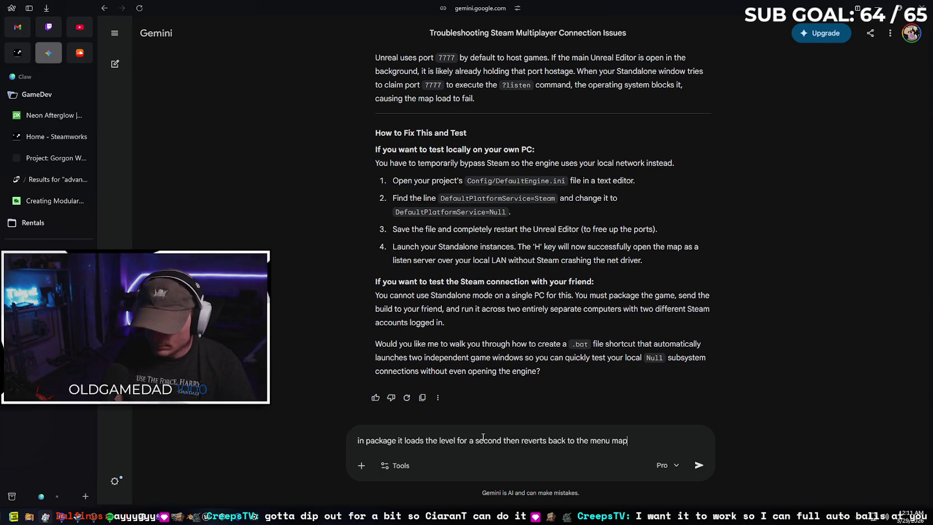
key(Return)
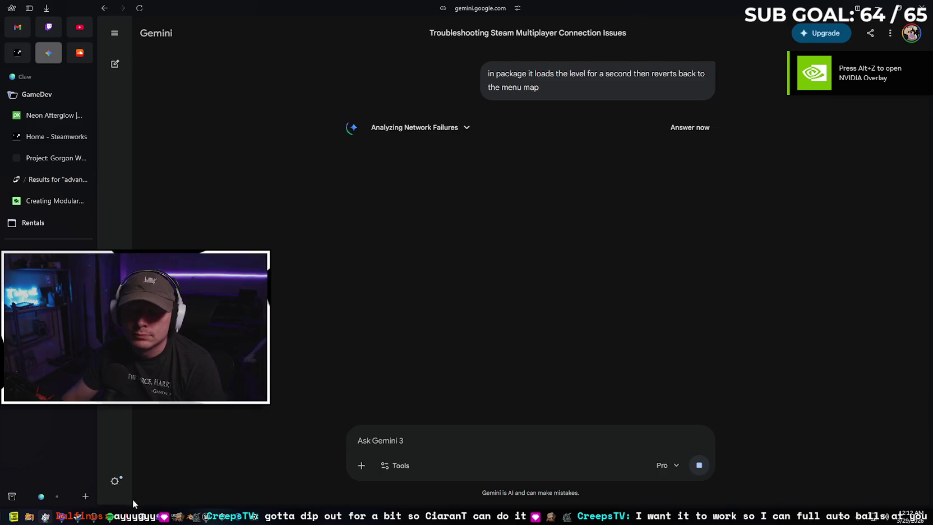
click(235, 508)
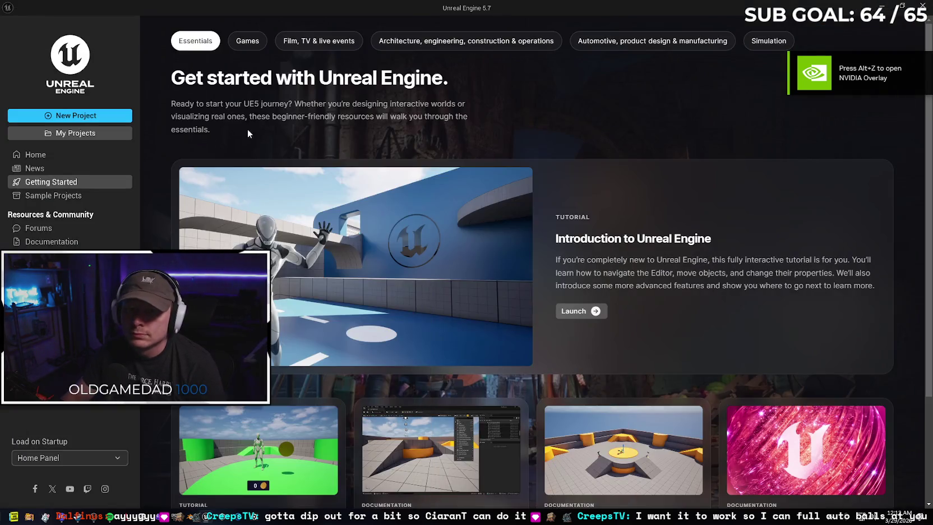
Open the ZeroVector project, skip to the next Spotify track, and return to the Gemini chat
click(86, 134)
double_click(329, 100)
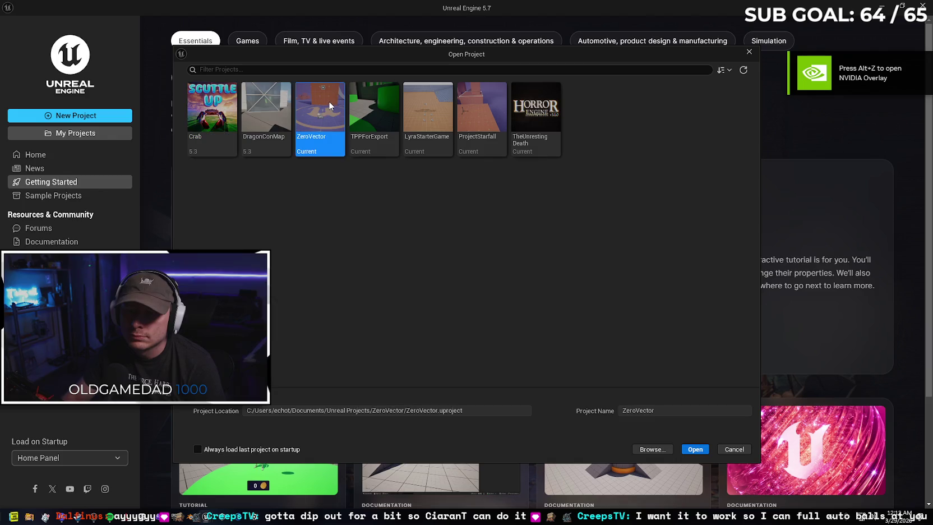
click(44, 516)
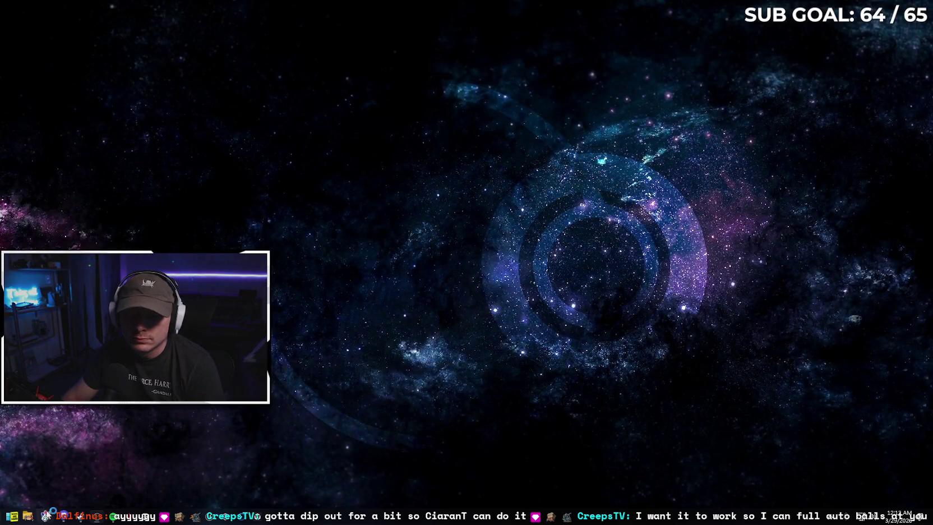
click(111, 516)
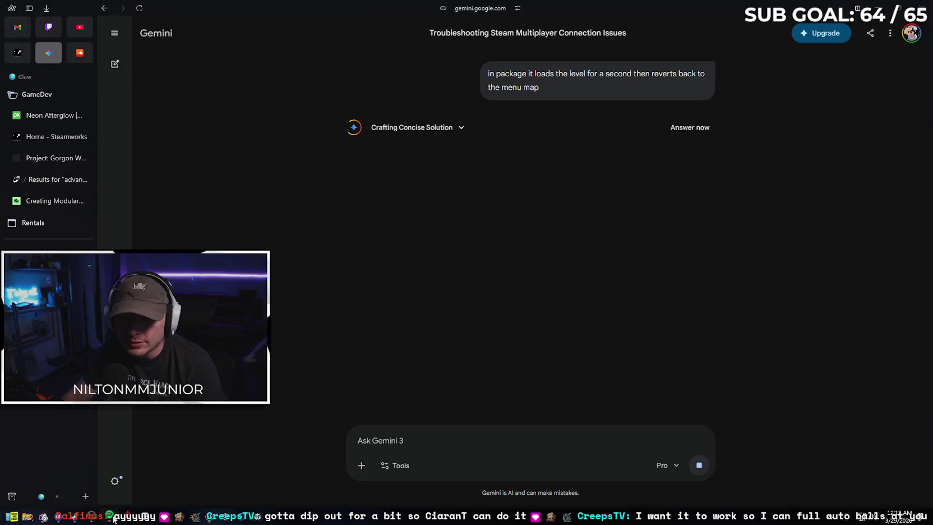
click(490, 446)
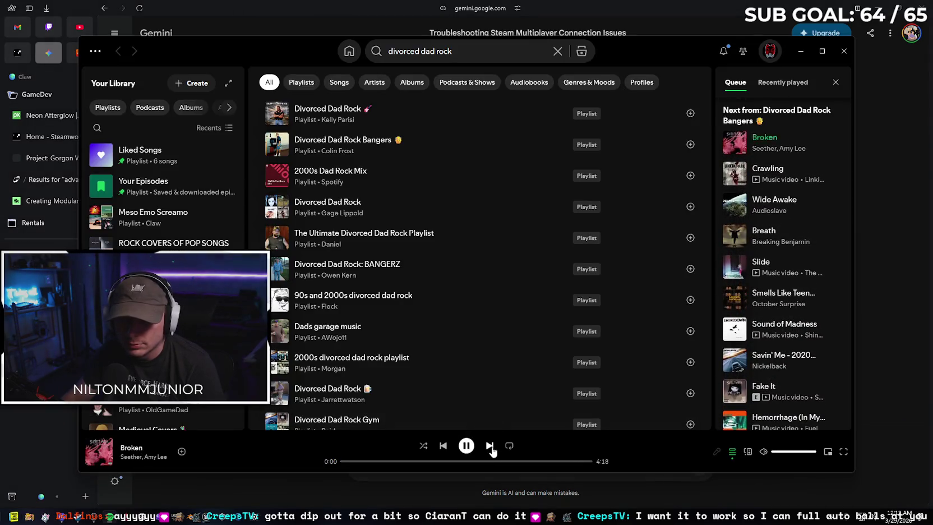
click(801, 51)
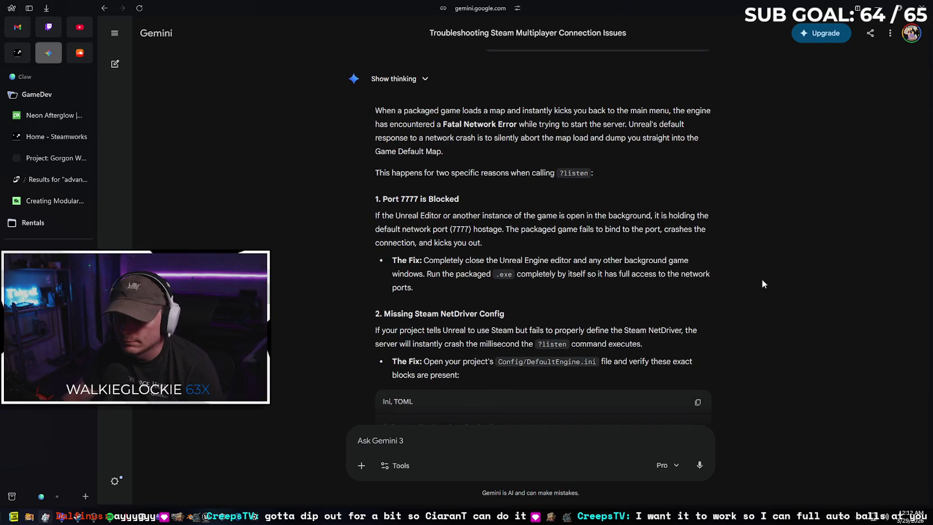
Scroll through Gemini's suggested DefaultEngine.ini Steam settings, then bring up File Explorer at Home
scroll(765, 274, down, 1)
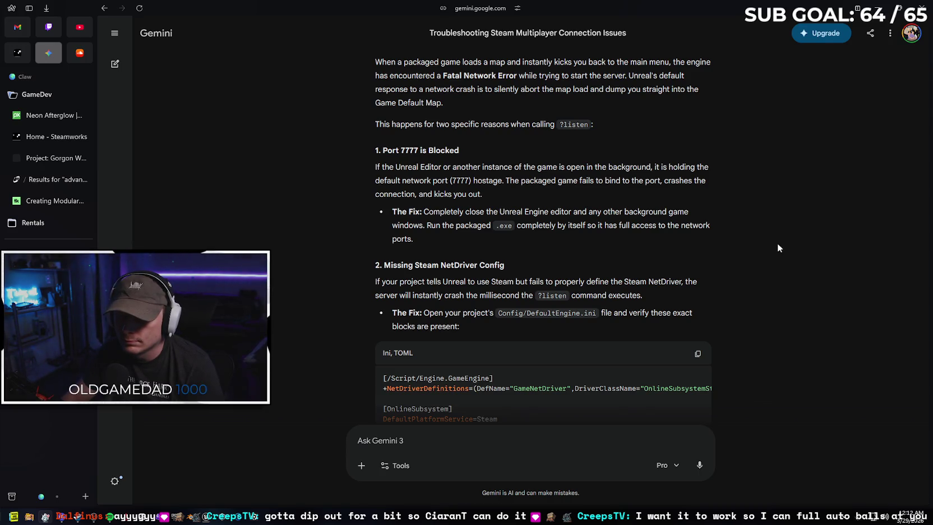
scroll(777, 249, down, 1)
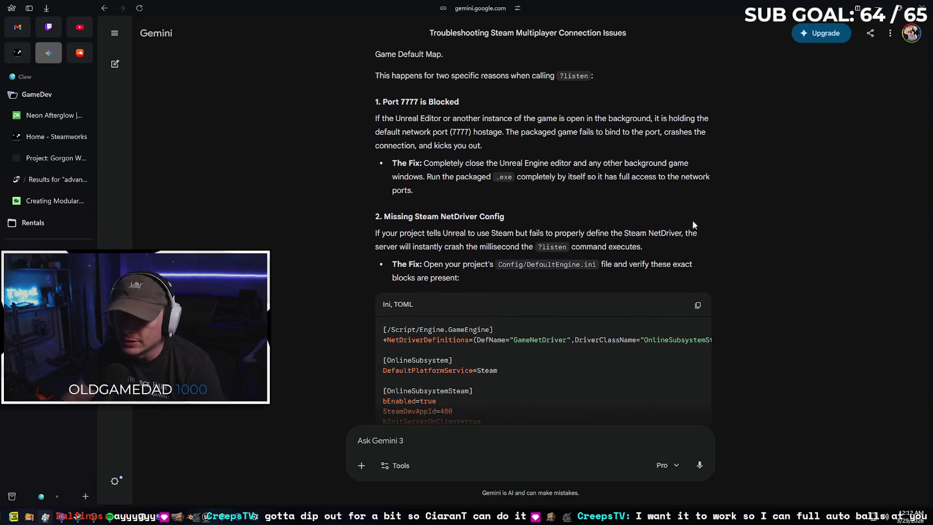
scroll(718, 184, down, 2)
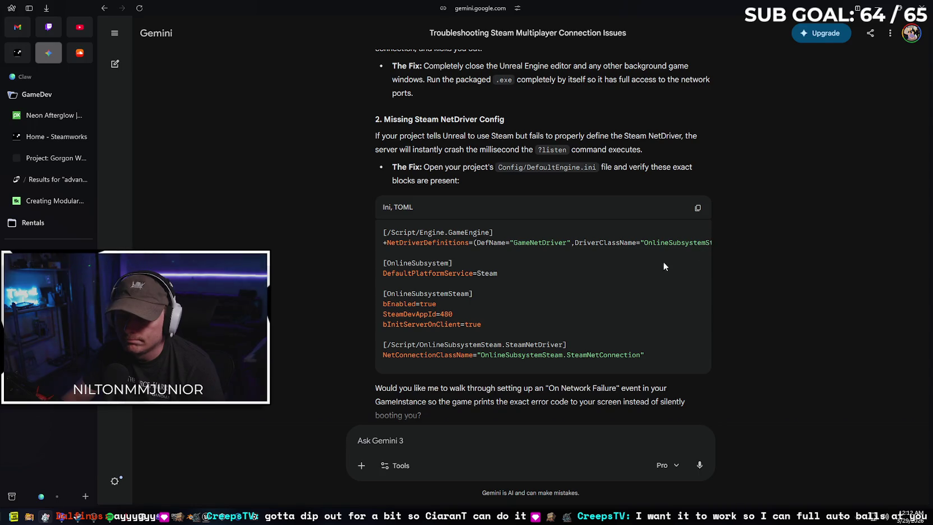
scroll(640, 265, down, 2)
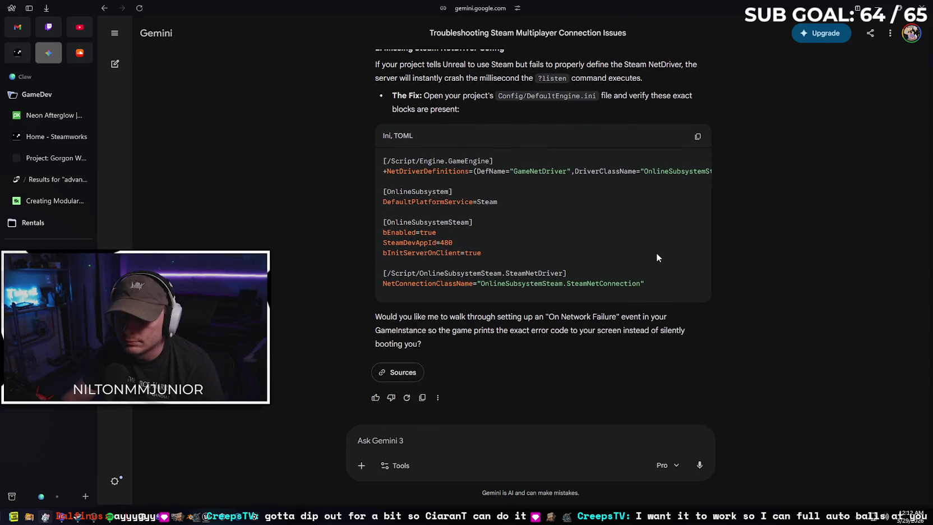
click(28, 516)
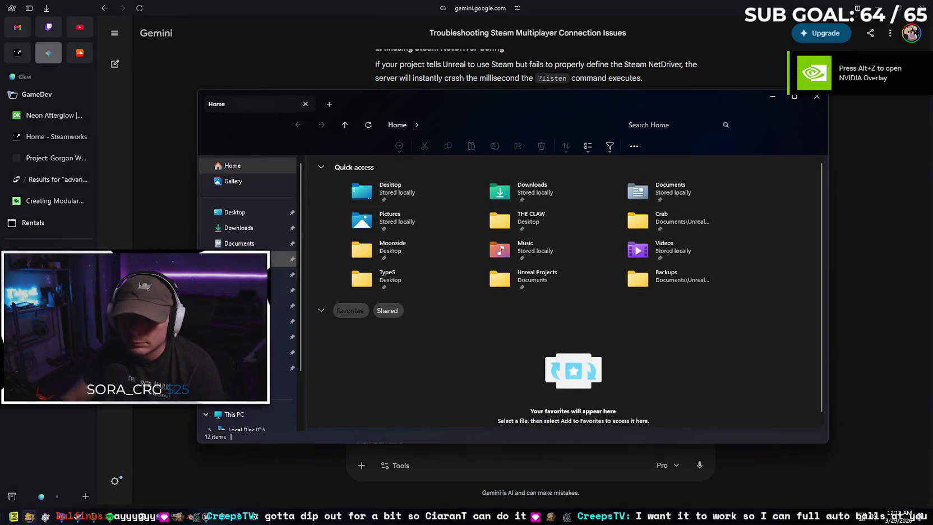
Open ZeroVector's Config/DefaultEngine.ini in Notepad and scroll to the end to check the Steam sections
scroll(277, 308, down, 1)
double_click(508, 276)
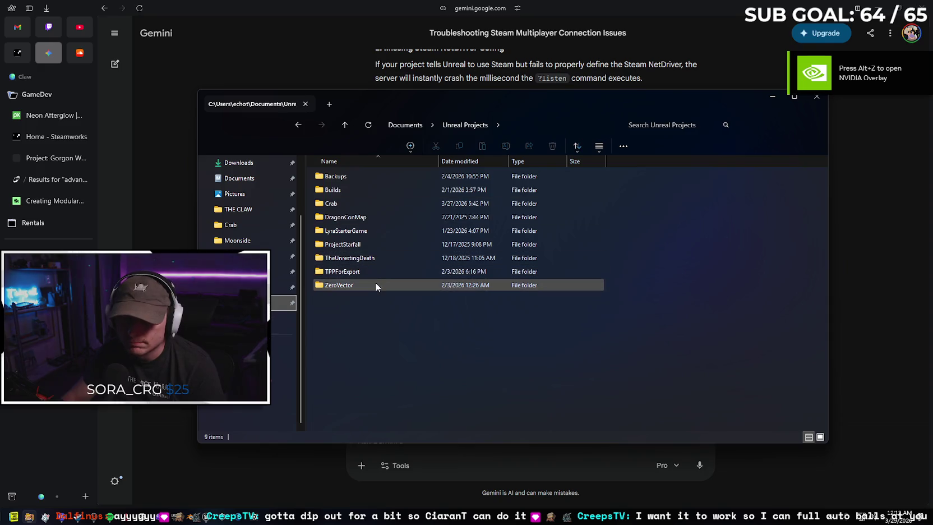
click(374, 204)
double_click(375, 204)
click(385, 216)
double_click(386, 217)
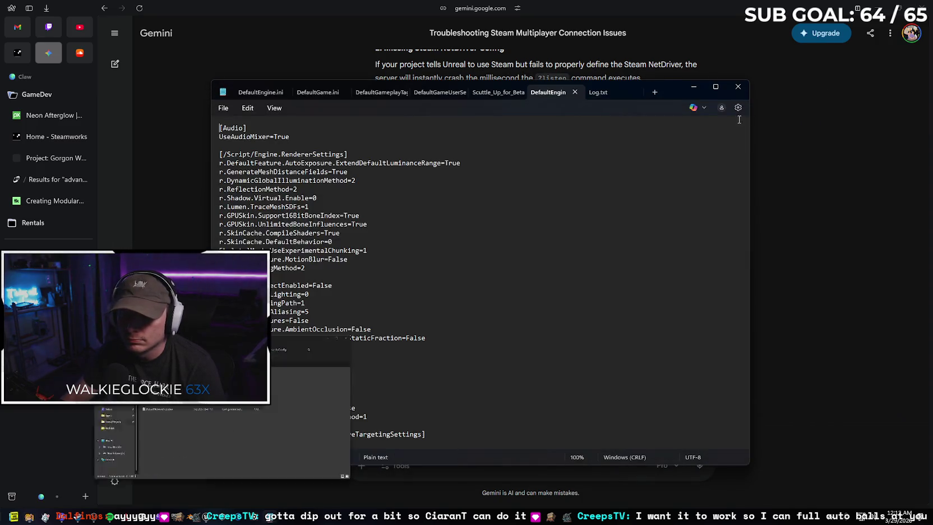
mouse_move(745, 143)
mouse_down()
mouse_move(727, 216)
mouse_move(711, 475)
mouse_up()
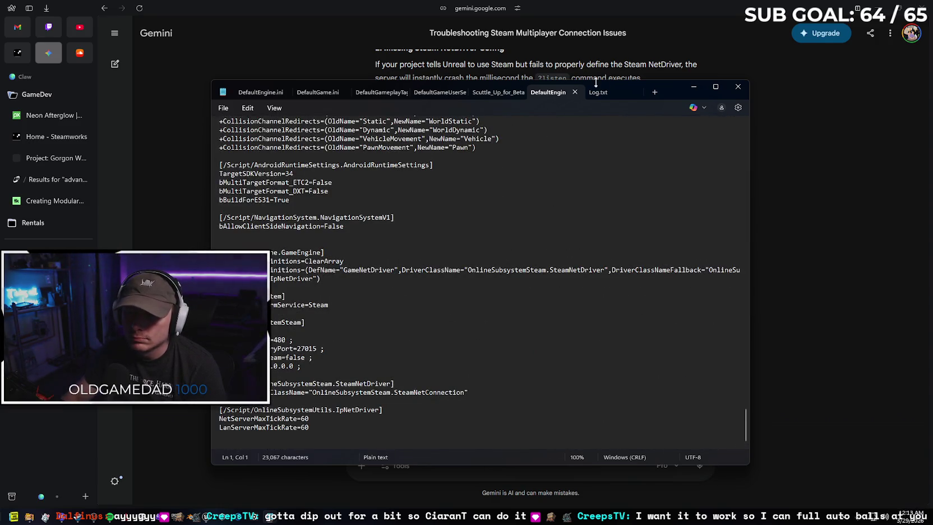
mouse_move(667, 91)
mouse_down()
mouse_move(785, 116)
mouse_move(393, 189)
mouse_move(111, 125)
mouse_move(0, 123)
mouse_move(0, 47)
mouse_up()
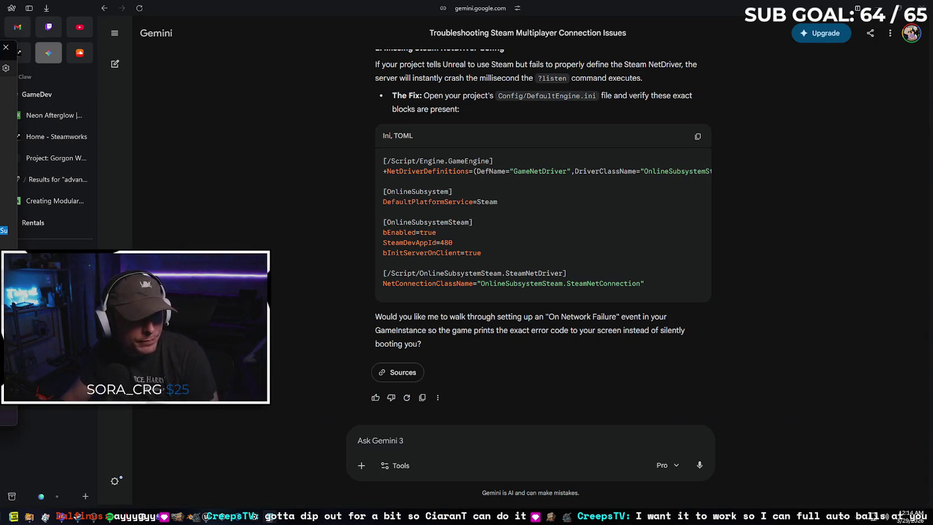
Tell Gemini that pressing H to change maps worked in packaged and standalone before the GameInstance move
click(448, 435)
text(okay thi)
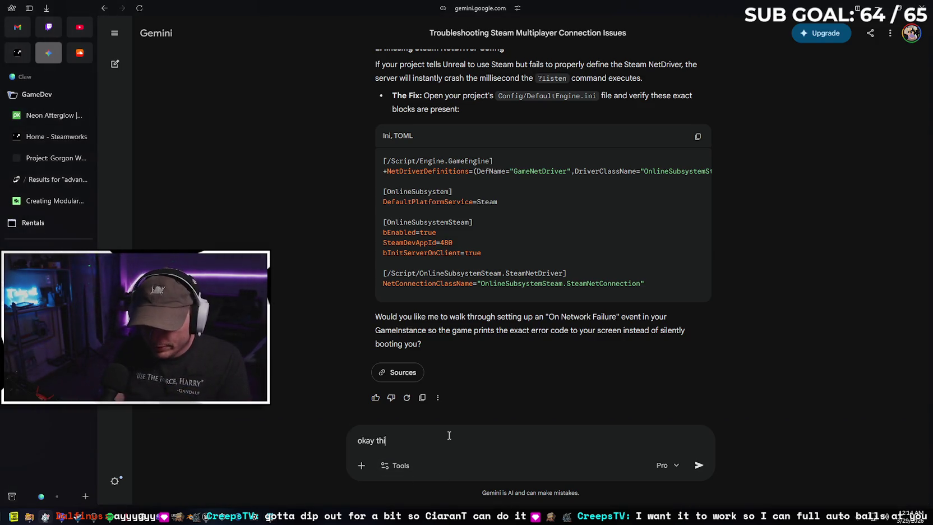
text(s was working before )
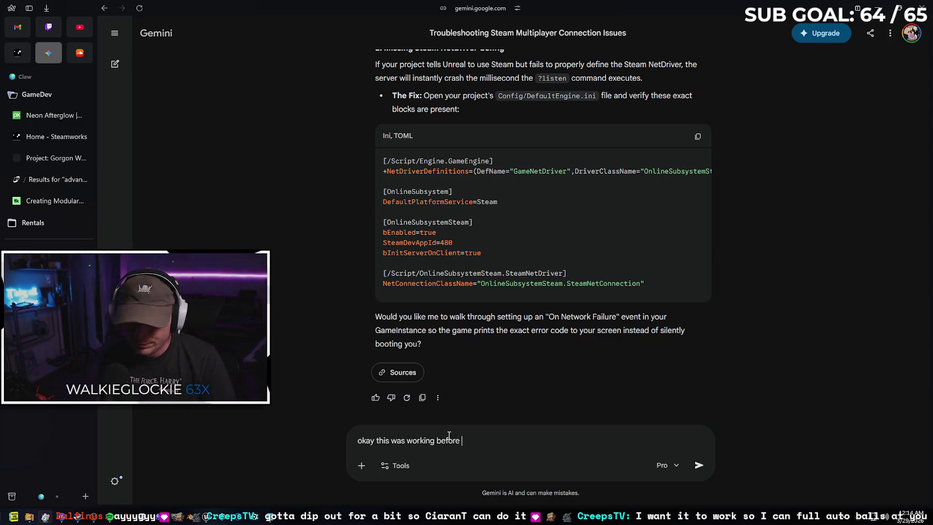
text(we mo)
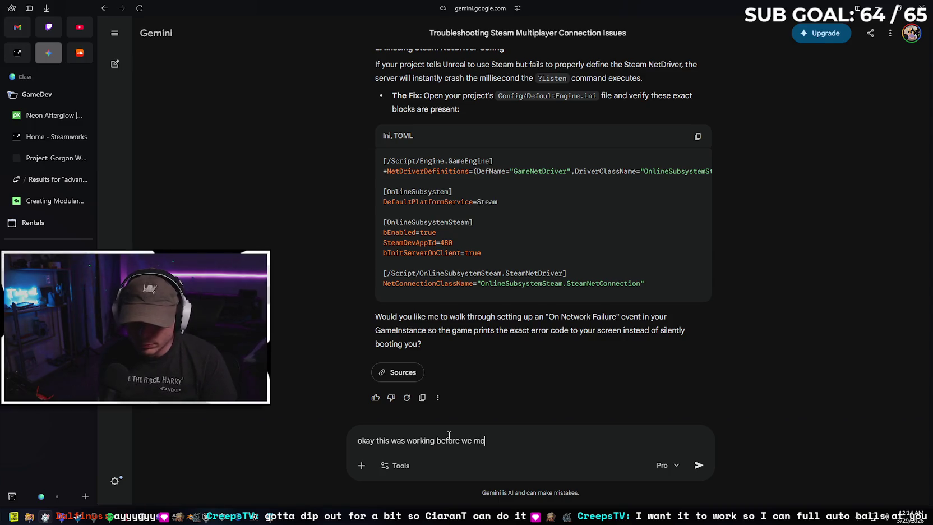
text(ved the)
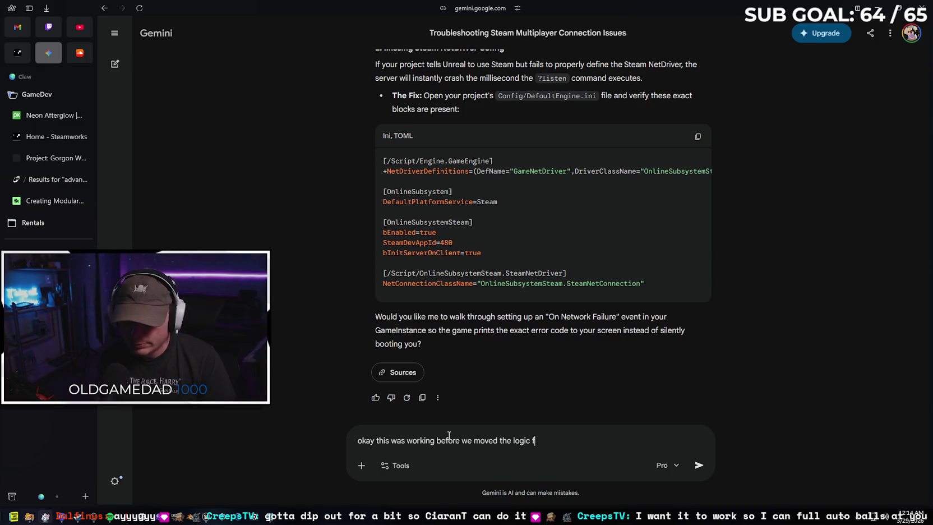
key(BackSpace)
key(BackSpace)
key(BackSpace)
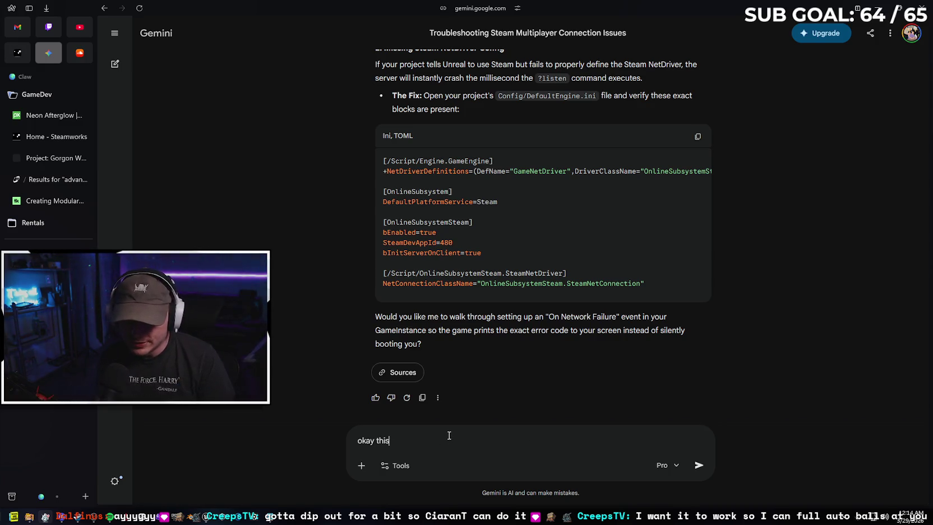
key(BackSpace)
key(BackSpace)
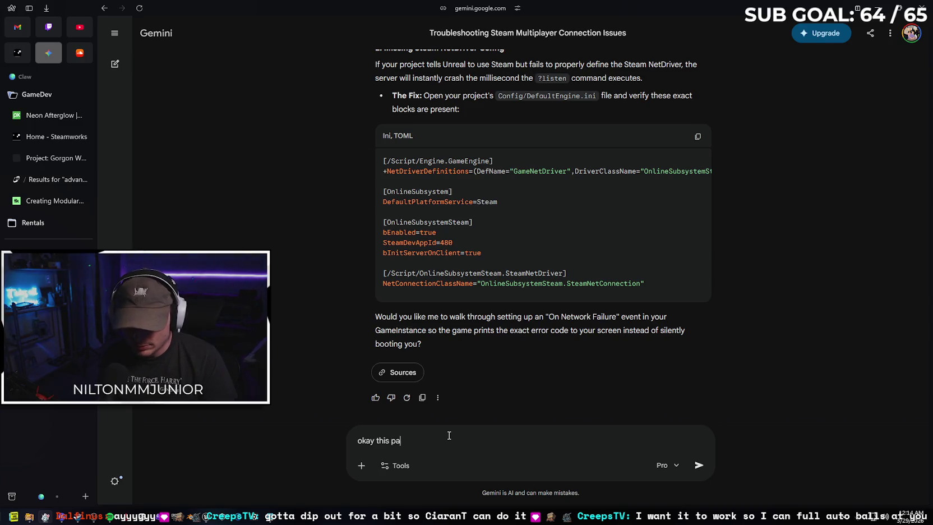
text(rt (pre)
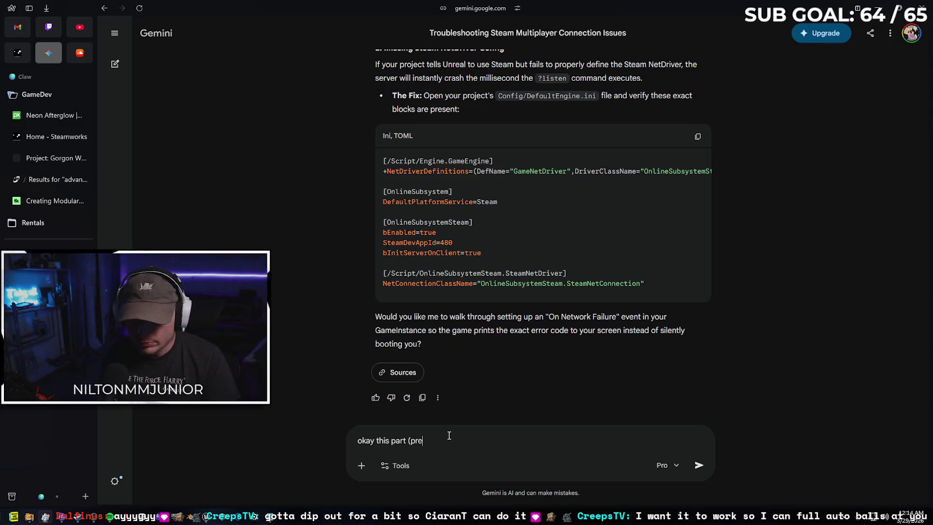
text(ssiog )
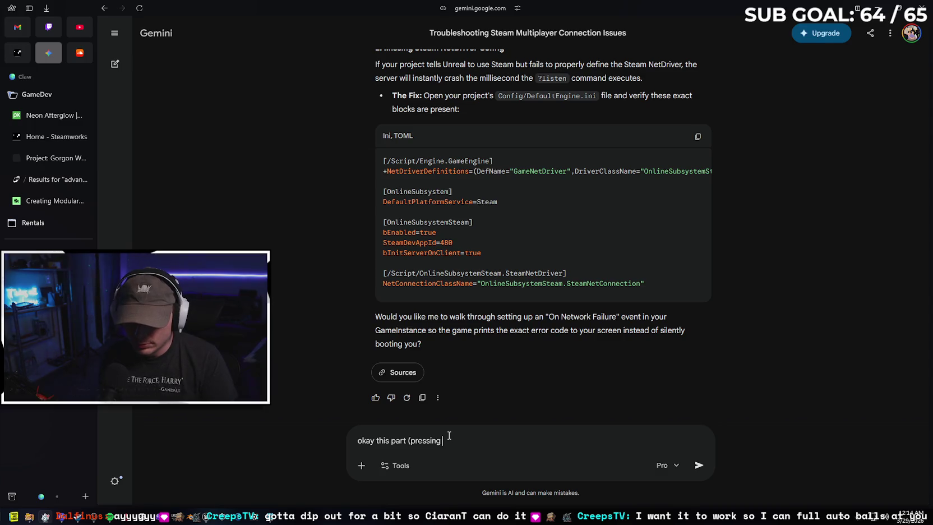
text(H to change)
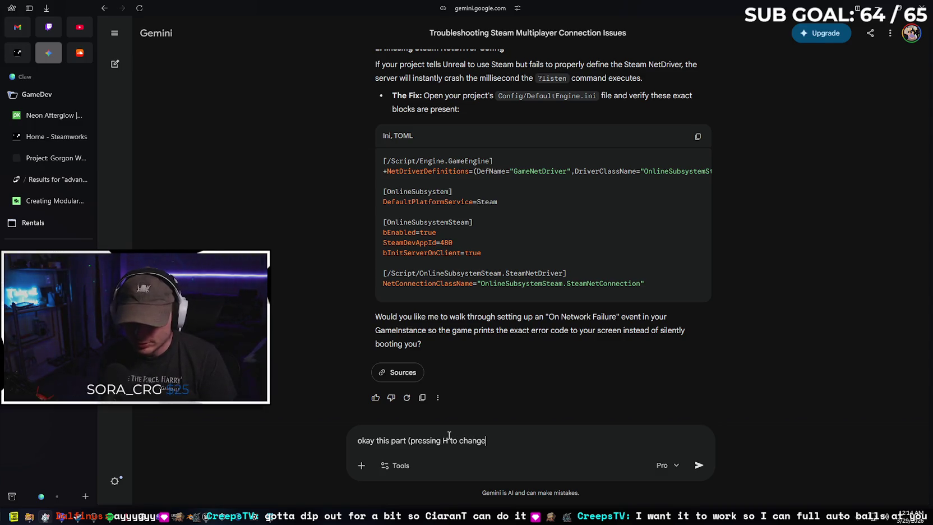
text( maps) was working in packa)
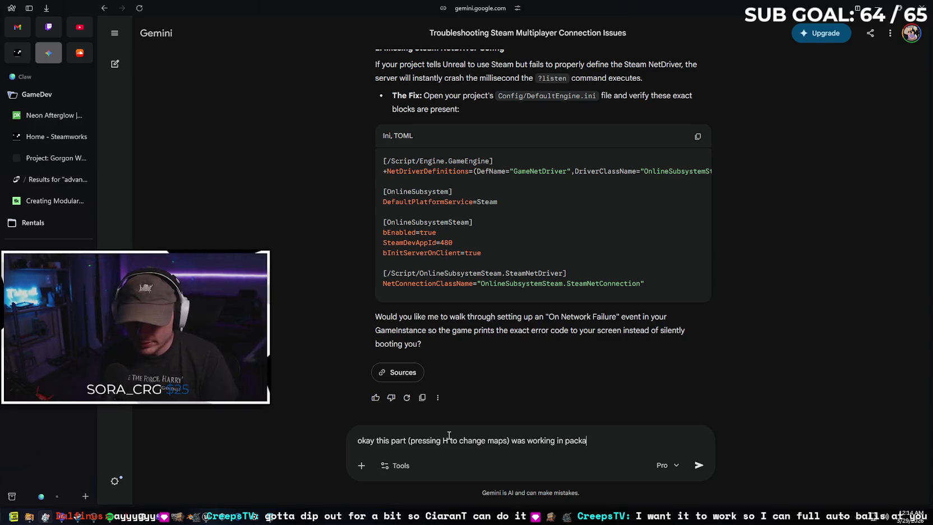
text(ged)
text( and stand)
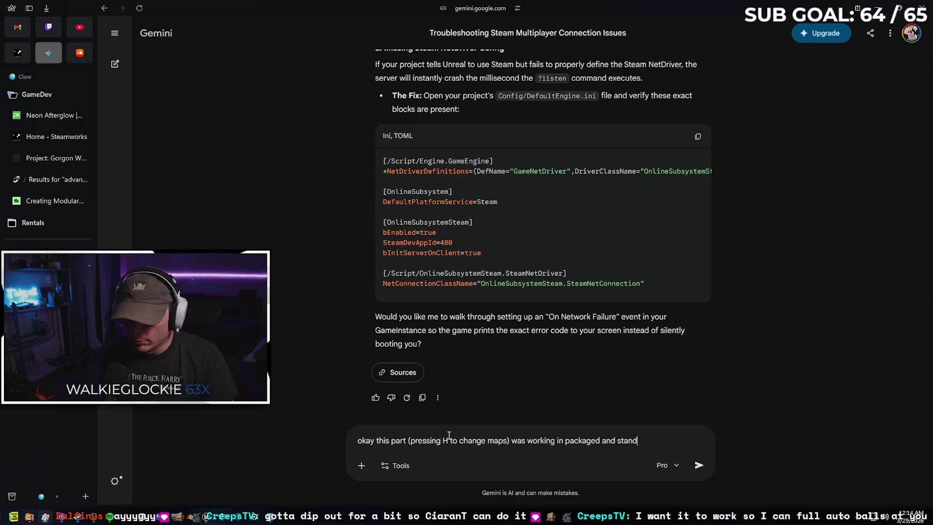
text(alone)
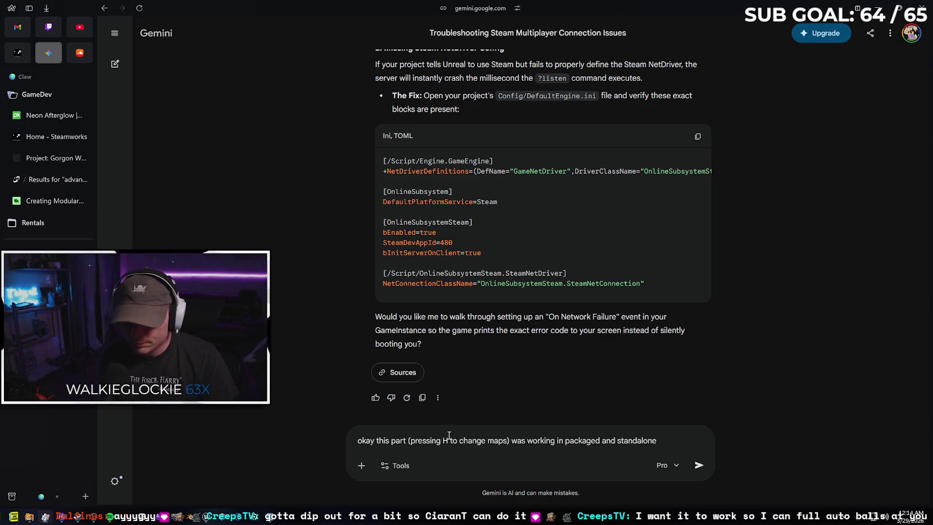
text(e m)
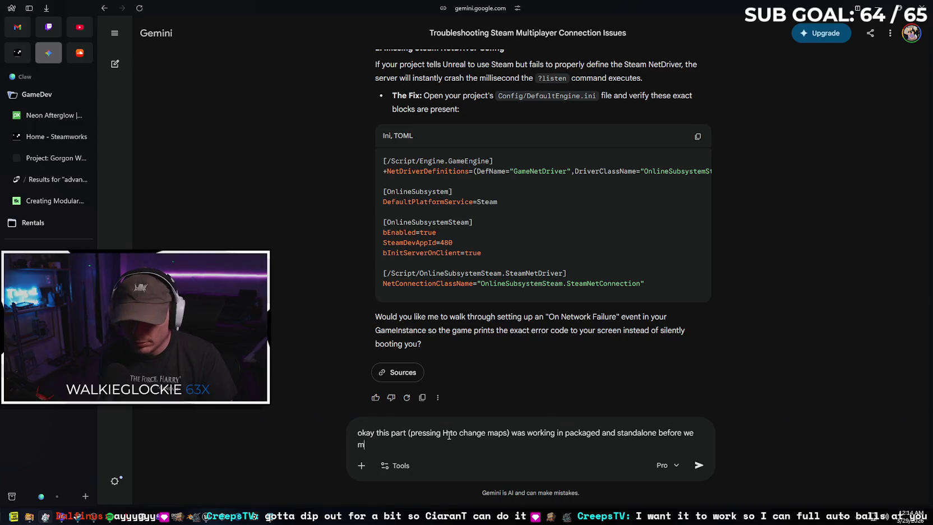
text(oved thegic to the game in)
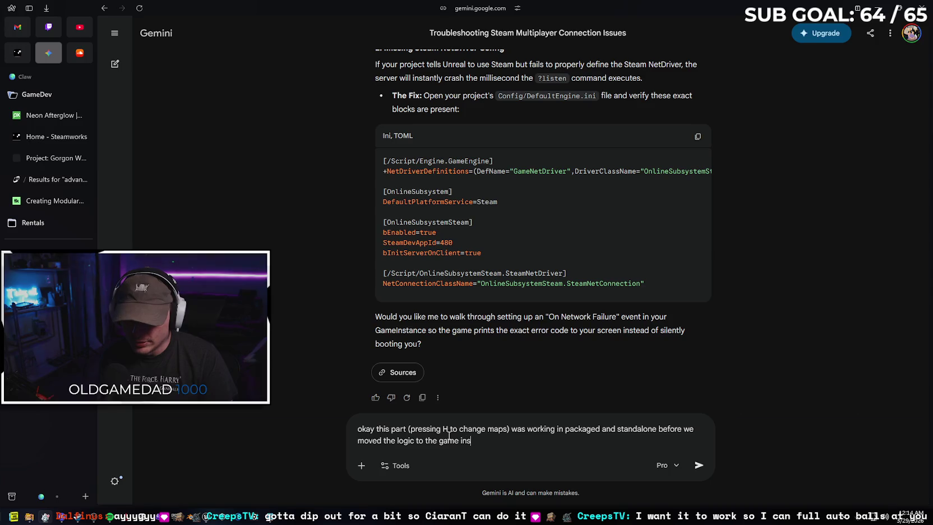
text( so your network diagnostic s)
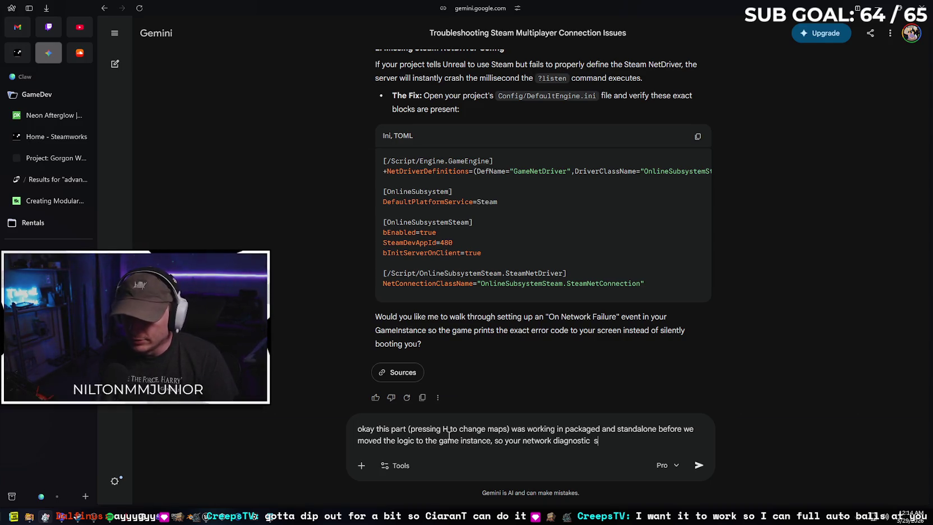
text(eems fa)
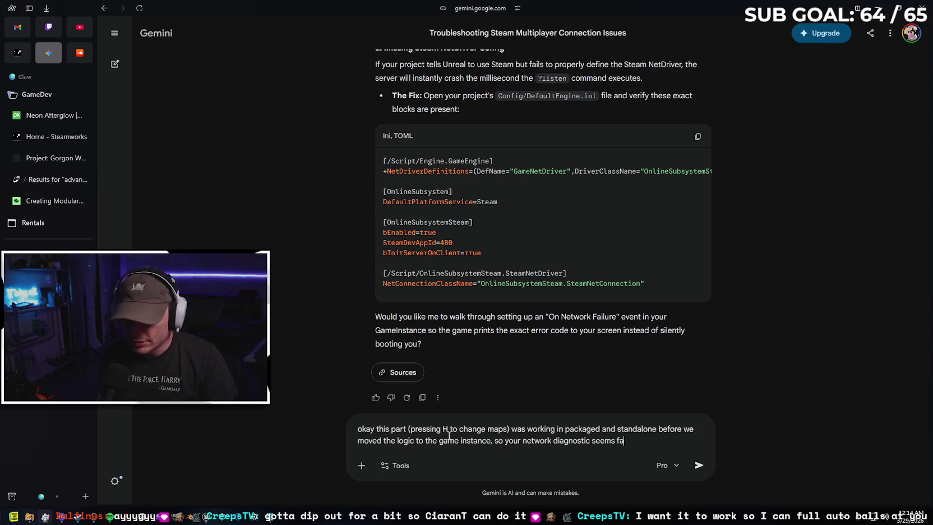
text(ulty because )
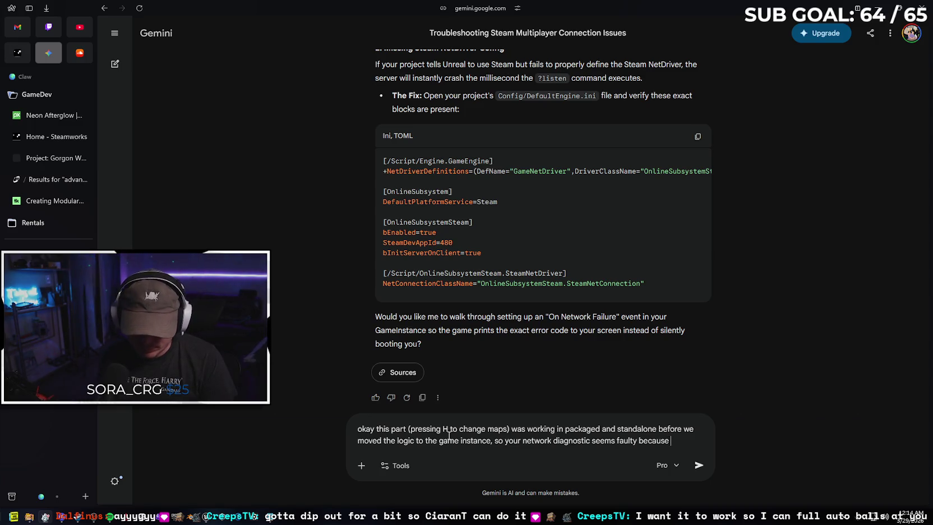
text(nothi)
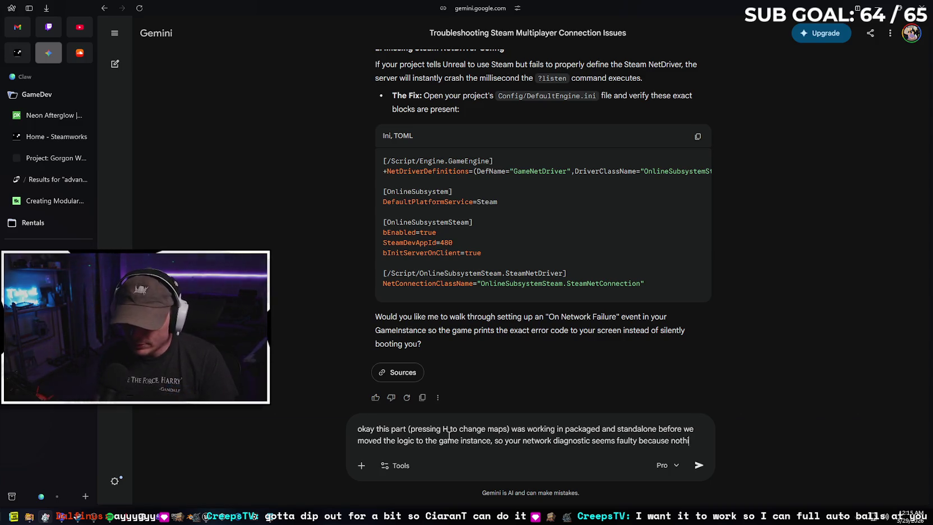
text(ng changed th)
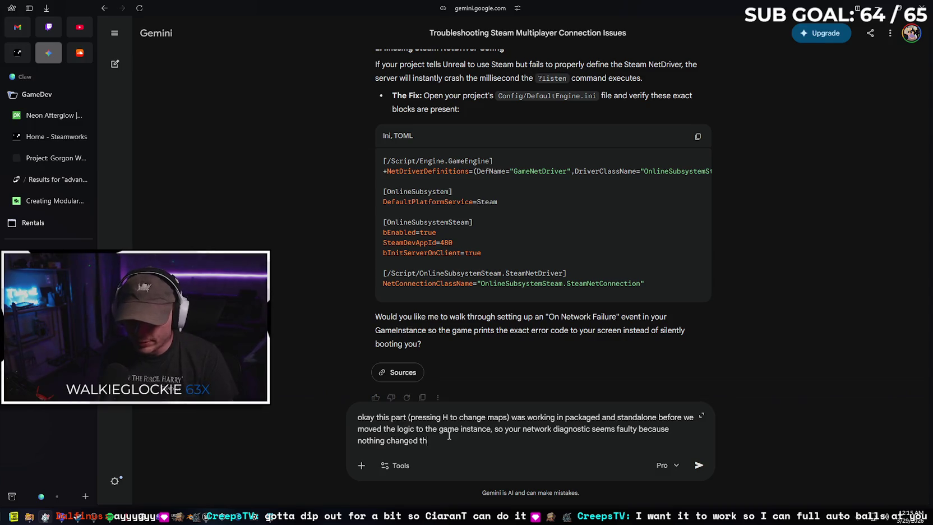
text(ere between working and not working)
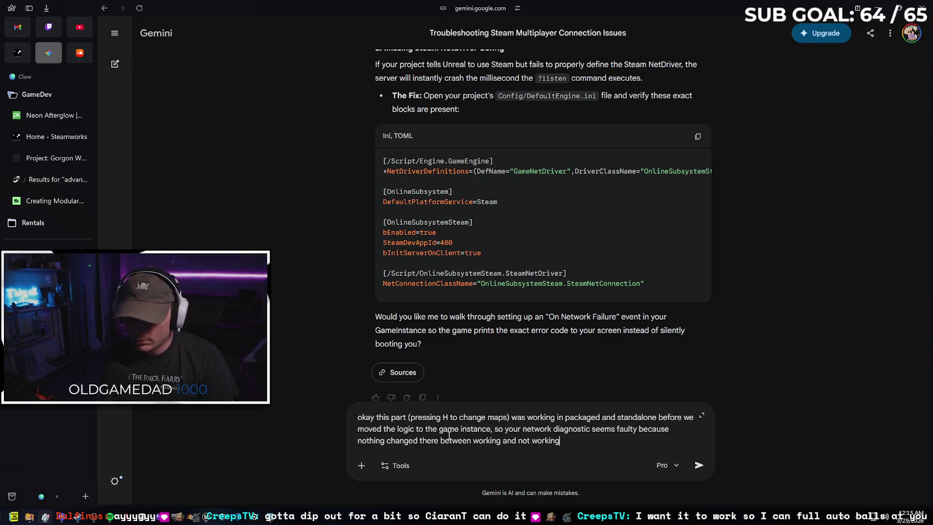
key(Return)
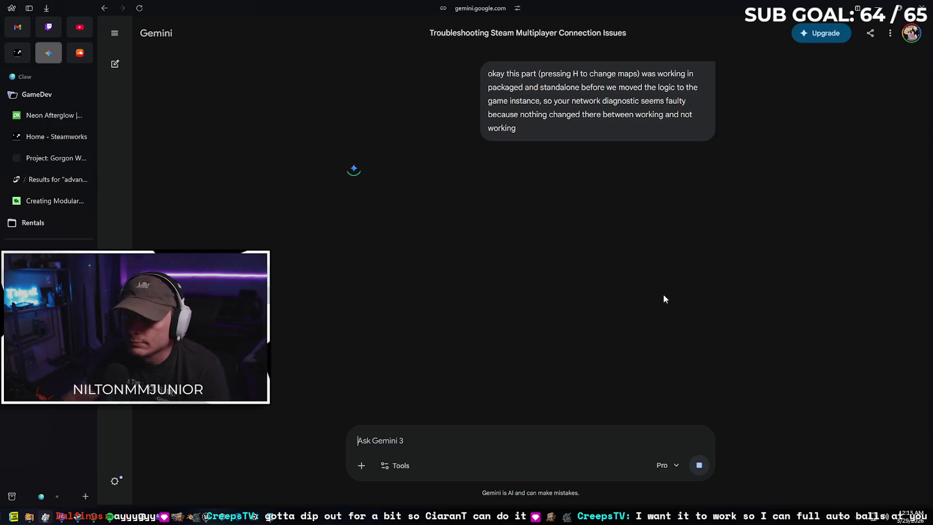
Check Gemini's model list, keeping Pro, while the GameInstance world-context answer generates
click(675, 467)
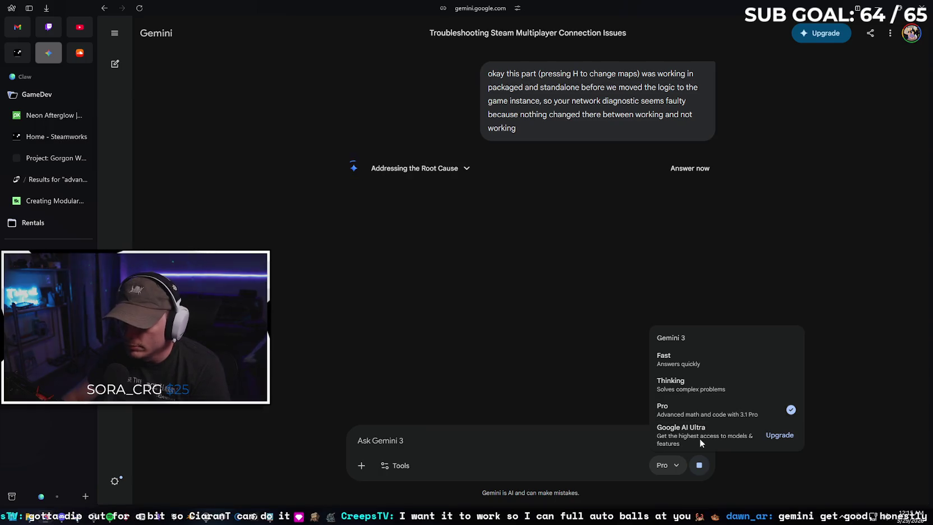
click(668, 465)
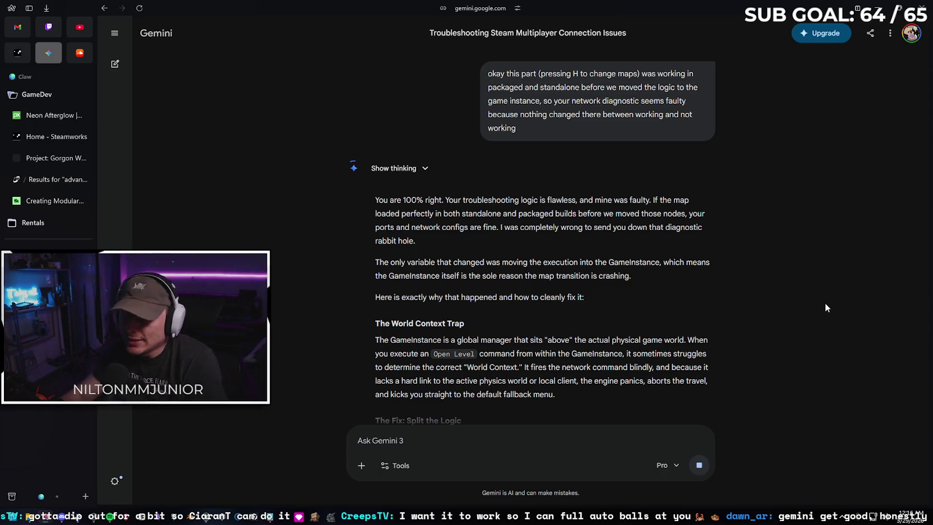
Read through Gemini's 'Split the Logic' answer on moving hosting into the Player Controller
scroll(771, 279, down, 1)
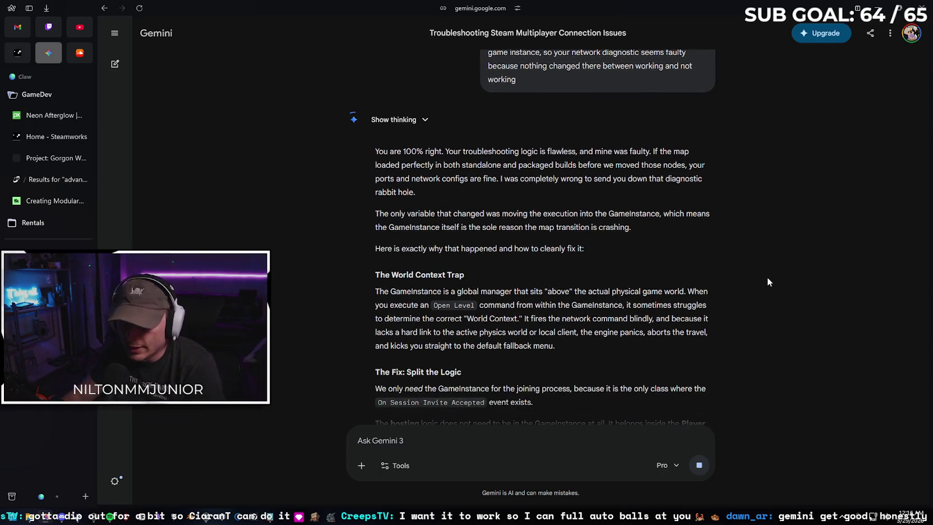
scroll(751, 275, down, 2)
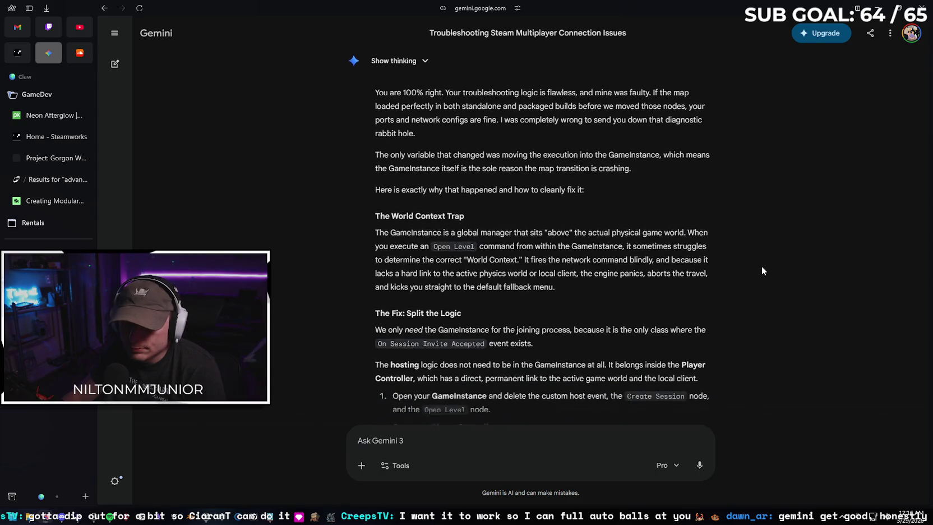
scroll(769, 273, down, 1)
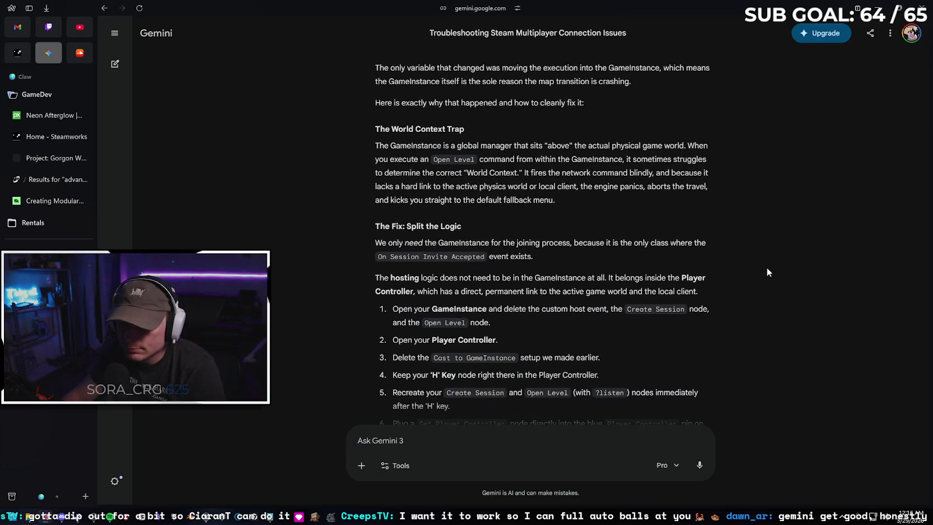
scroll(783, 264, up, 2)
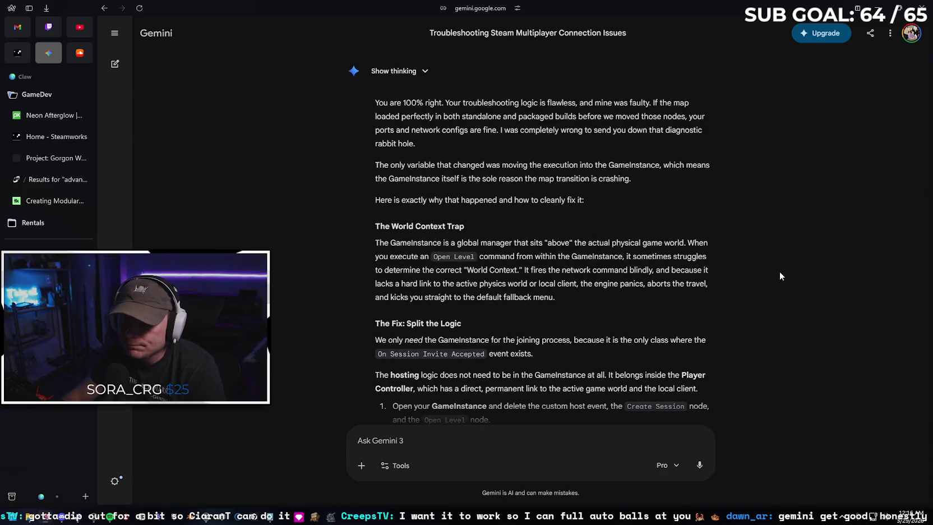
scroll(725, 224, down, 1)
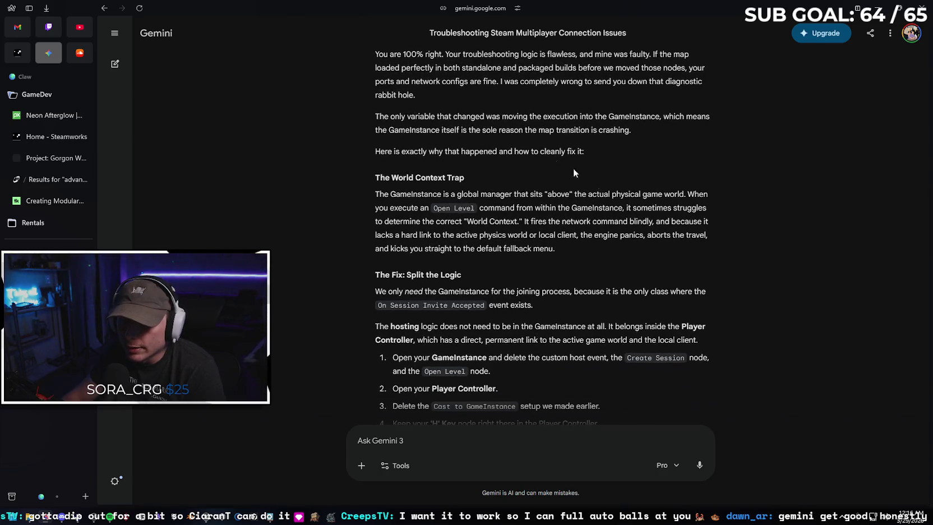
scroll(525, 161, down, 1)
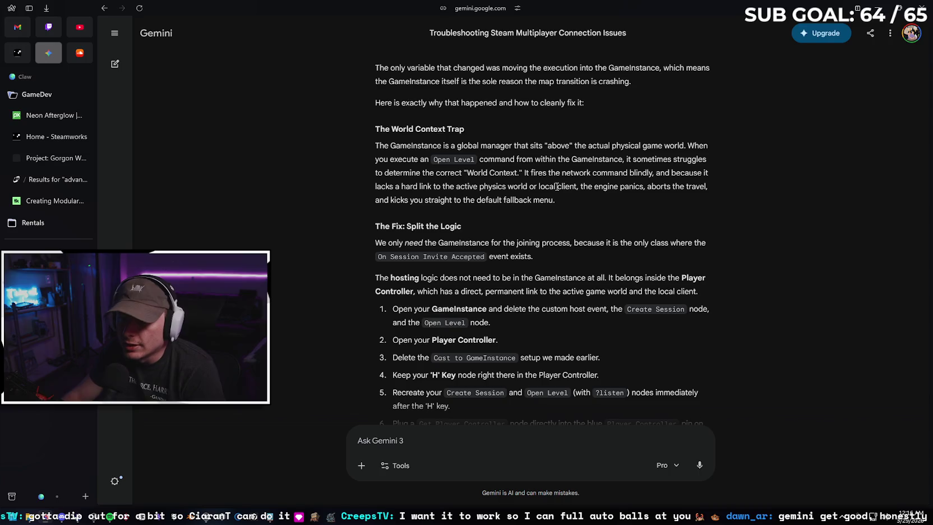
scroll(657, 178, down, 1)
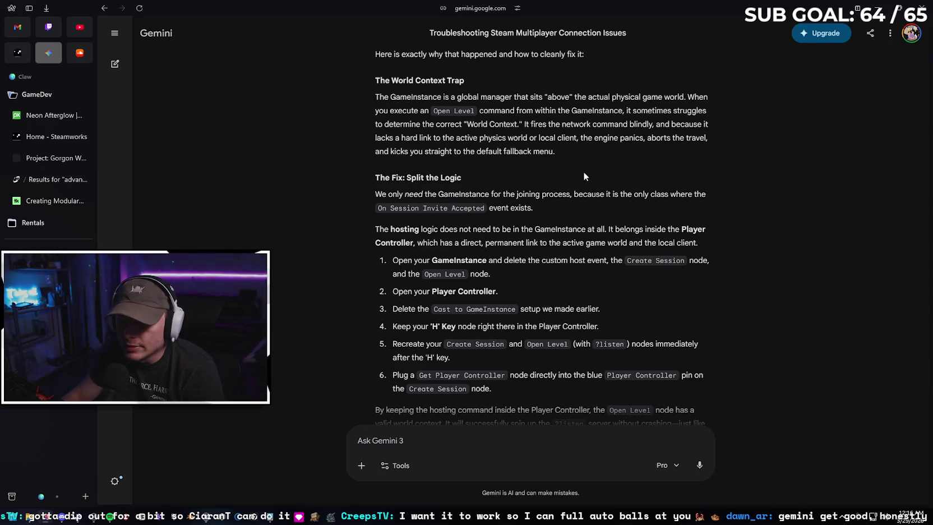
scroll(659, 157, down, 1)
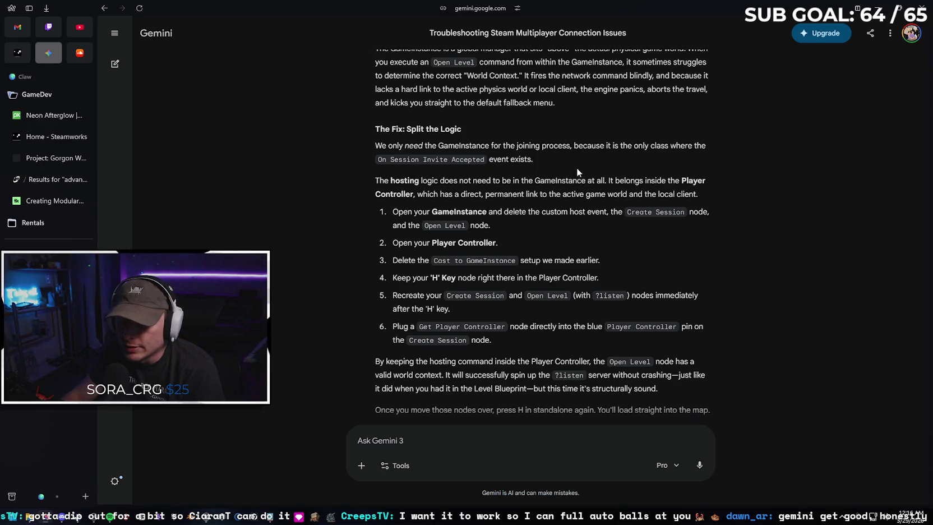
scroll(542, 154, down, 1)
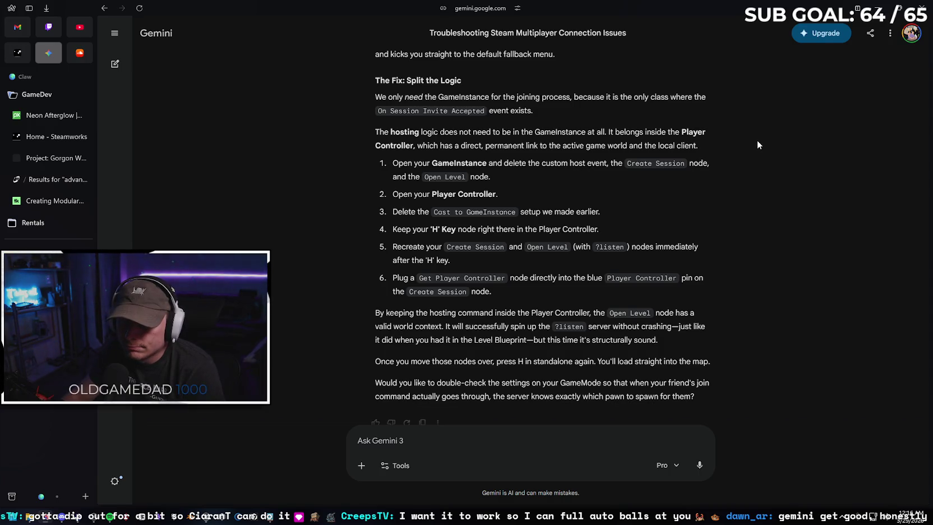
scroll(758, 147, down, 1)
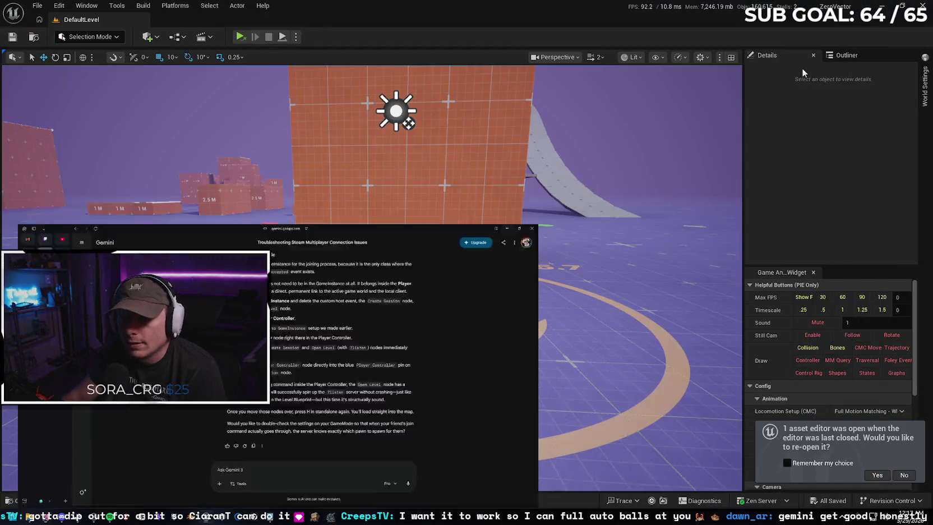
Decline reopening the old asset editor and open BP_MBLPlayerController from Content to inspect its event graph
click(35, 500)
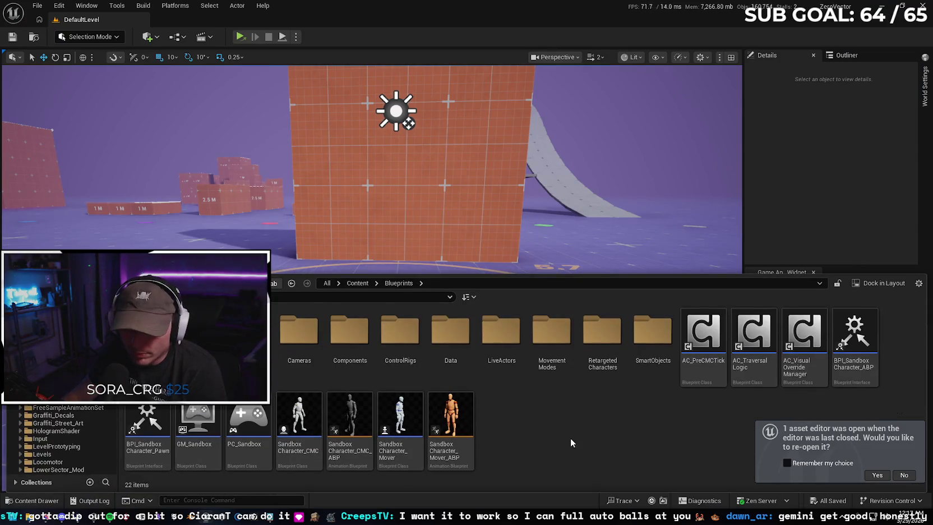
click(896, 475)
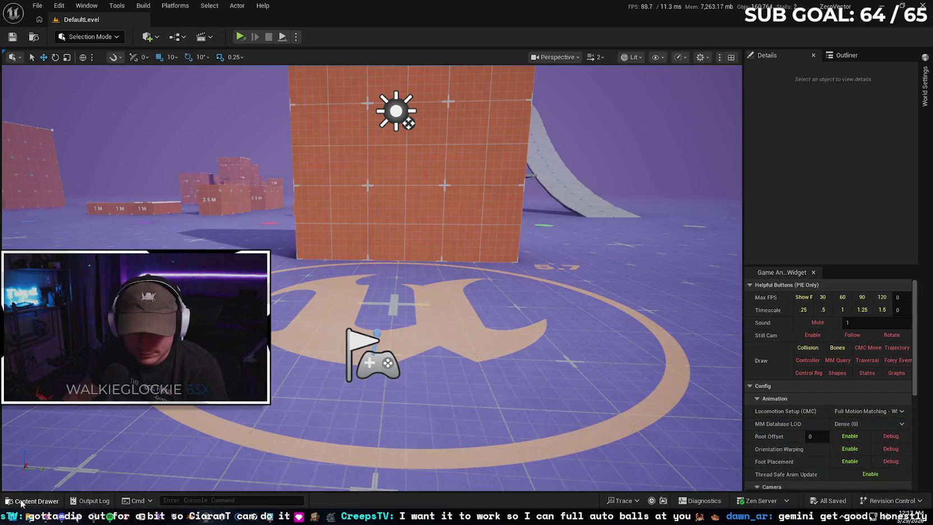
click(36, 501)
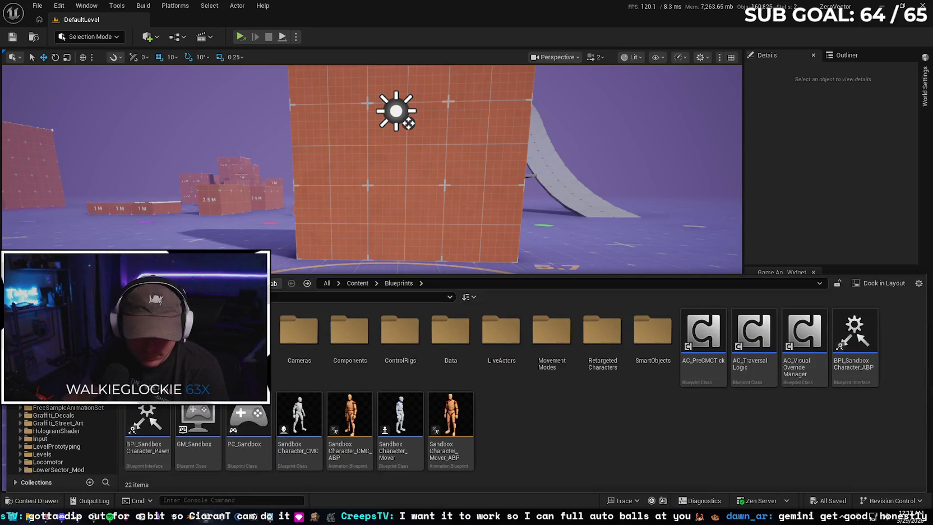
key(BackSpace)
double_click(644, 458)
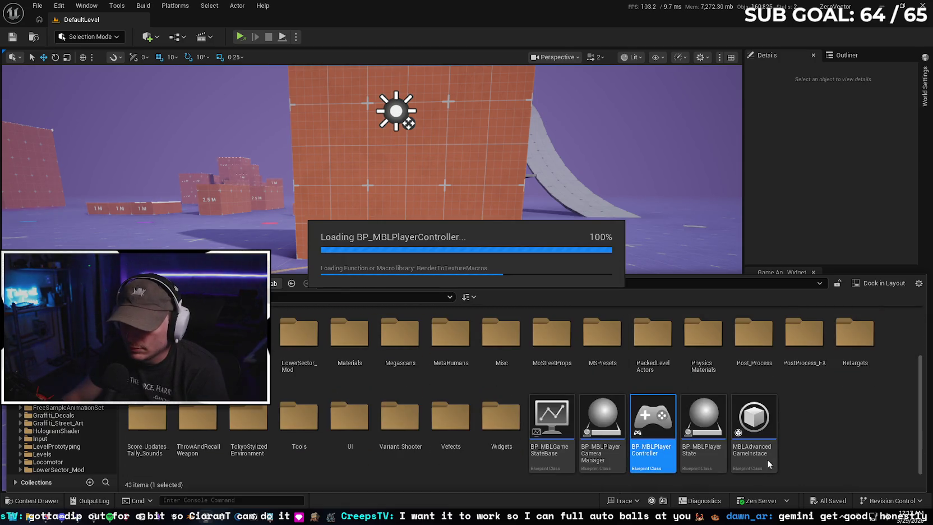
scroll(335, 285, up, 1)
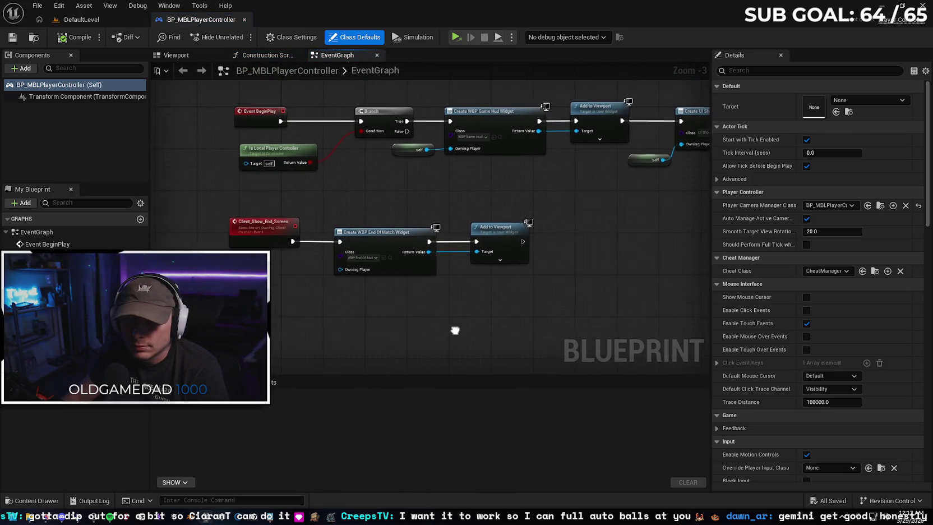
drag(454, 330, 417, 323)
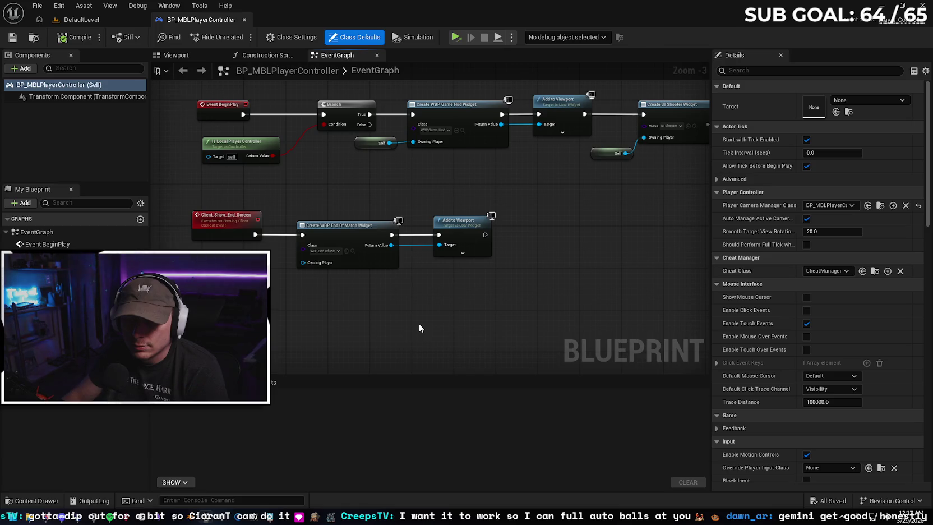
Open the MBLAdvancedGameInstace Blueprint, then return to Gemini's six-step fix
click(50, 500)
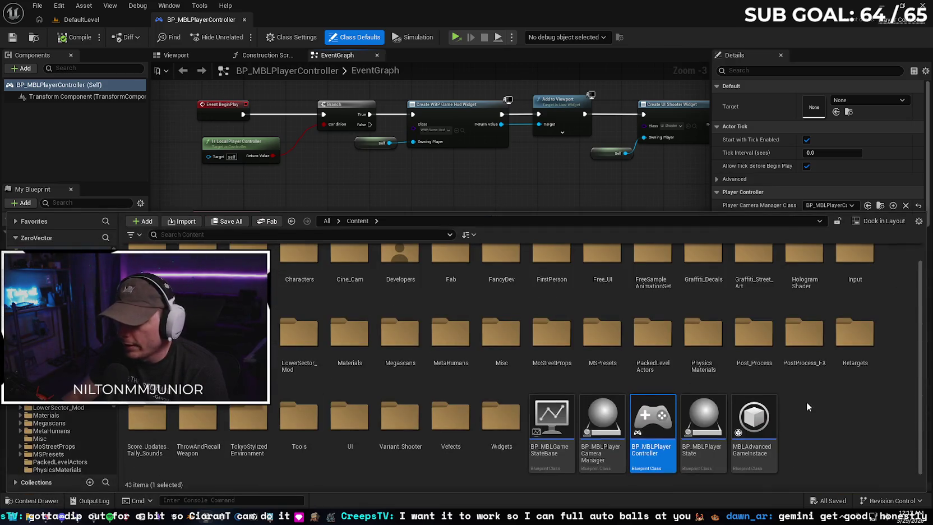
double_click(753, 420)
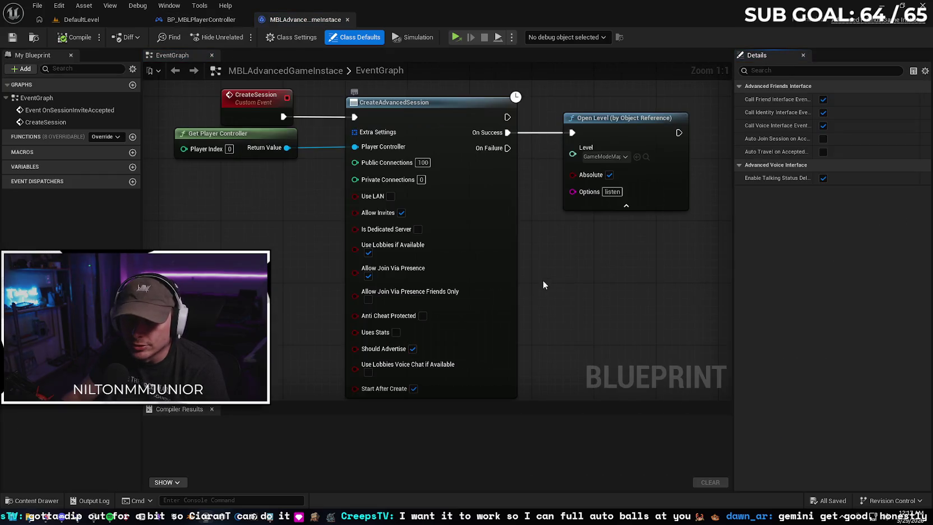
scroll(544, 281, down, 1)
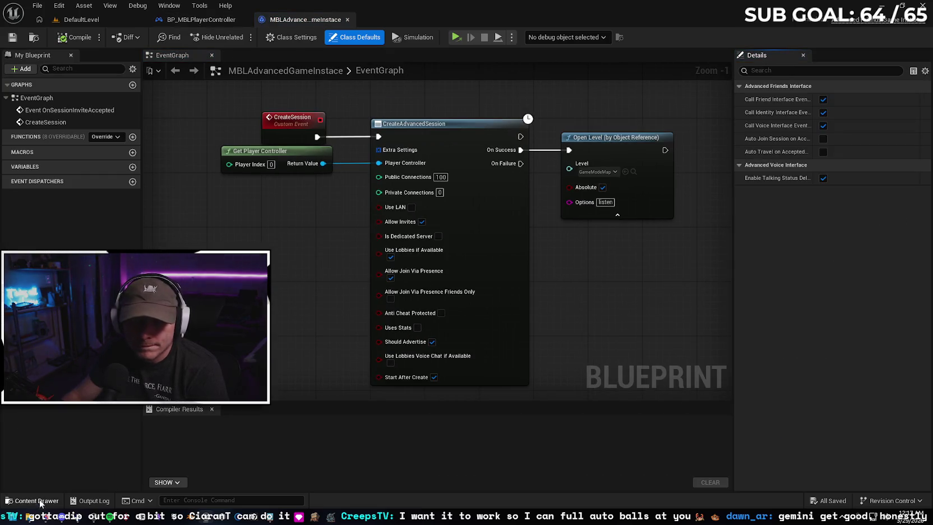
key(alt+Tab)
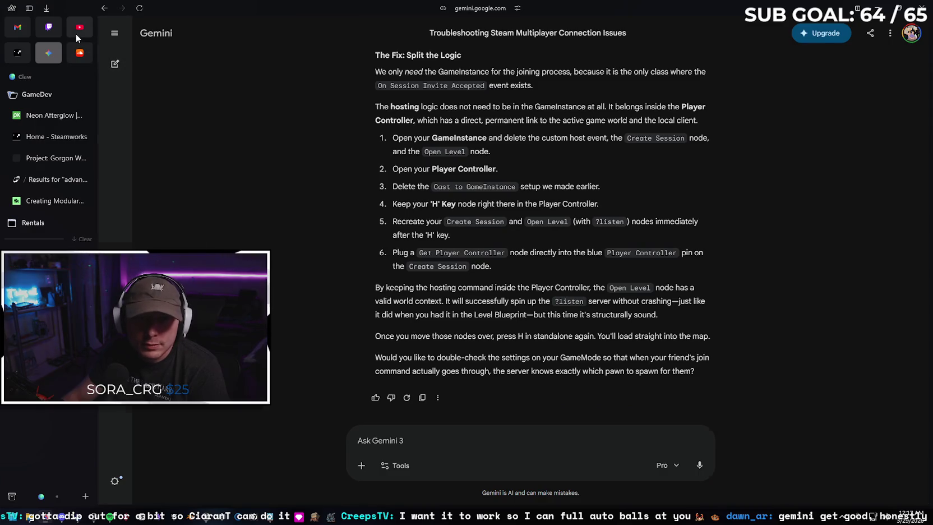
Play the Pixels By Code Easy Steam Setup video from the 'steam testing unreal engine 5' results
click(77, 31)
key(alt+Left)
scroll(397, 296, down, 3)
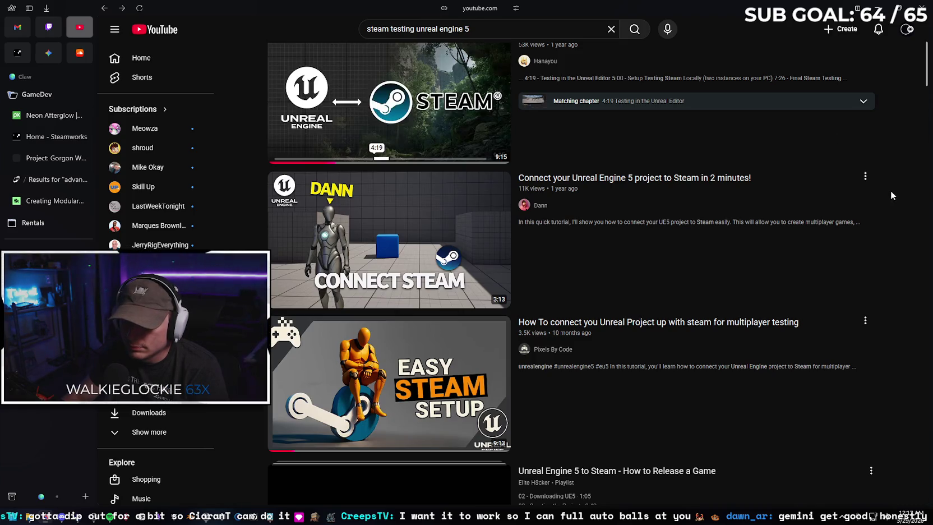
scroll(892, 191, down, 1)
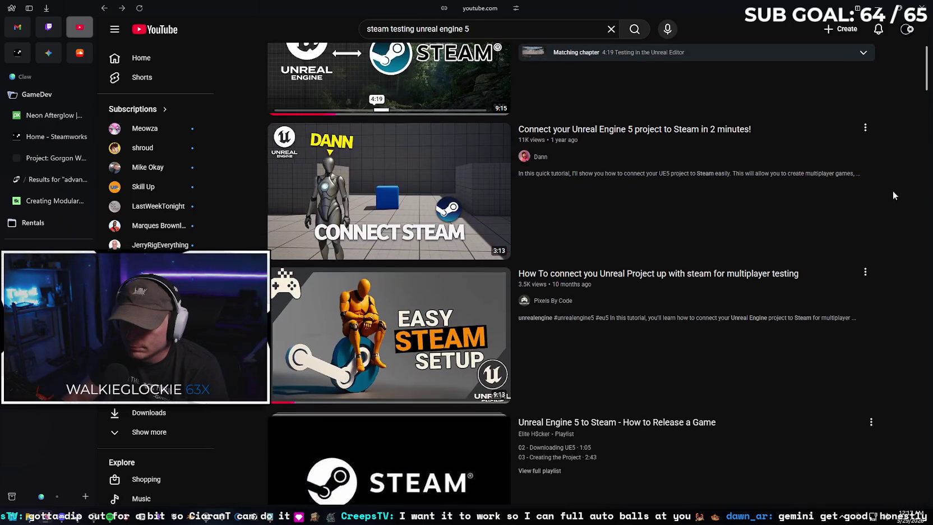
click(363, 339)
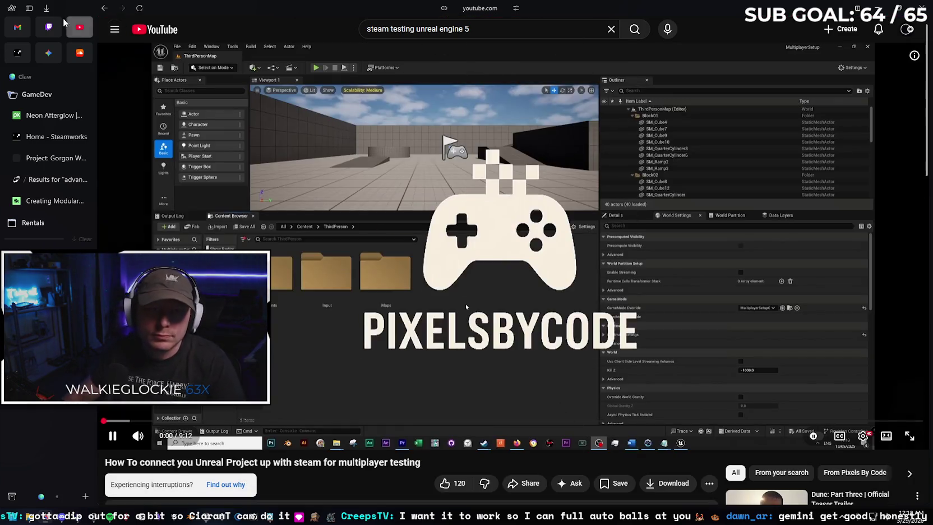